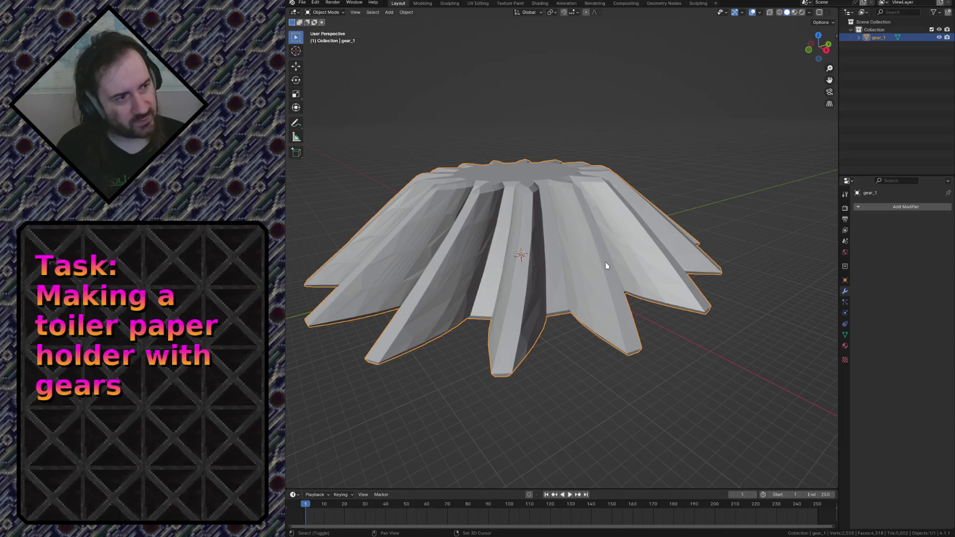
Step: Duplicate the gear in place and create a new Outliner collection named Backup
{"action": "key", "text": "shift+d"}
{"action": "right_click", "coordinate": [607, 264]}
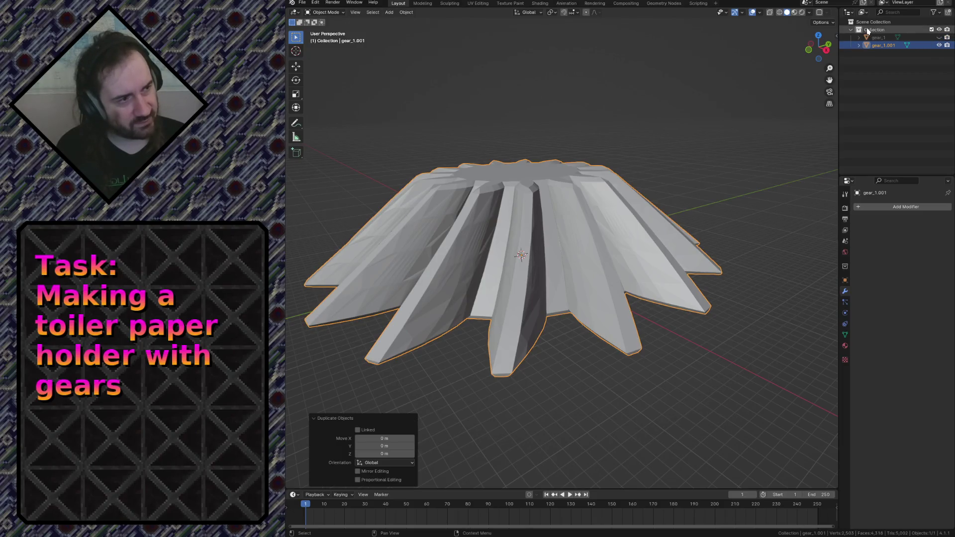
{"action": "right_click", "coordinate": [872, 23]}
{"action": "left_click", "coordinate": [871, 27]}
{"action": "left_click", "coordinate": [875, 52]}
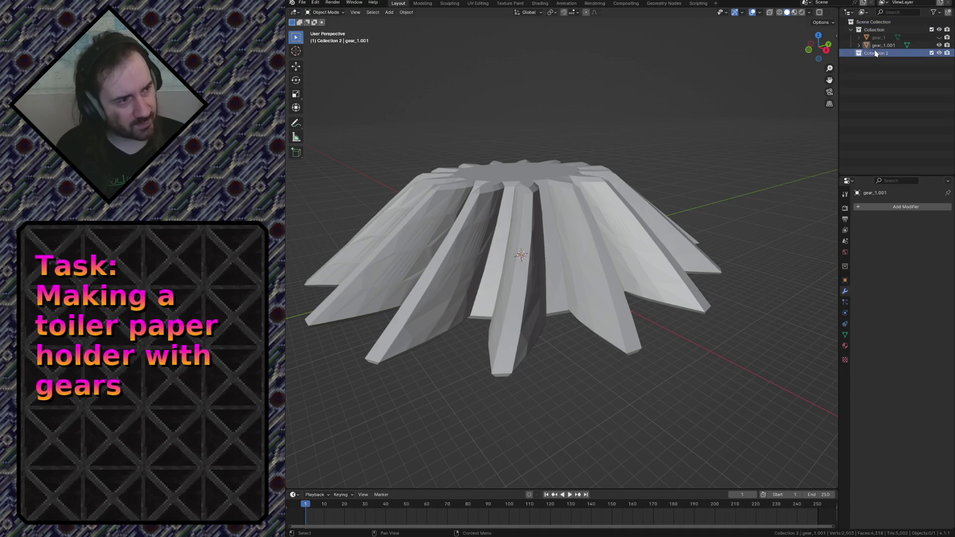
{"action": "type", "text": "Backup"}
{"action": "key", "text": "Return"}
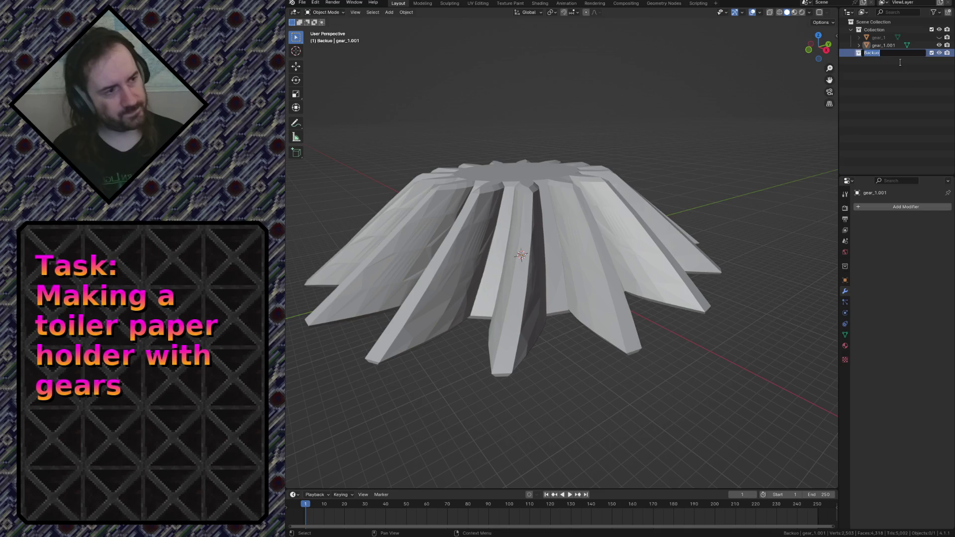
{"action": "key", "text": "Return"}
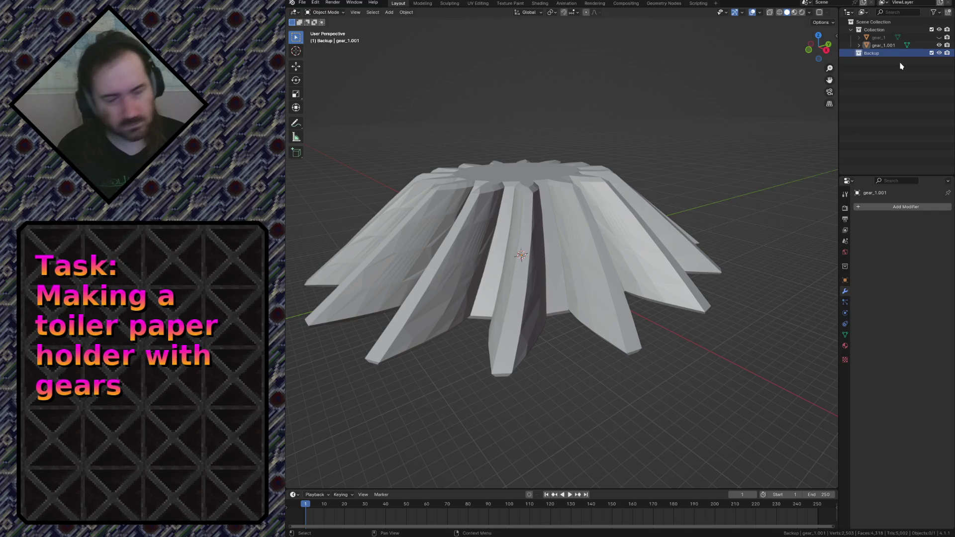
Step: Move the original gear_1 into Backup and enter edit mode on the duplicate gear_1.001
{"action": "left_click", "coordinate": [876, 46]}
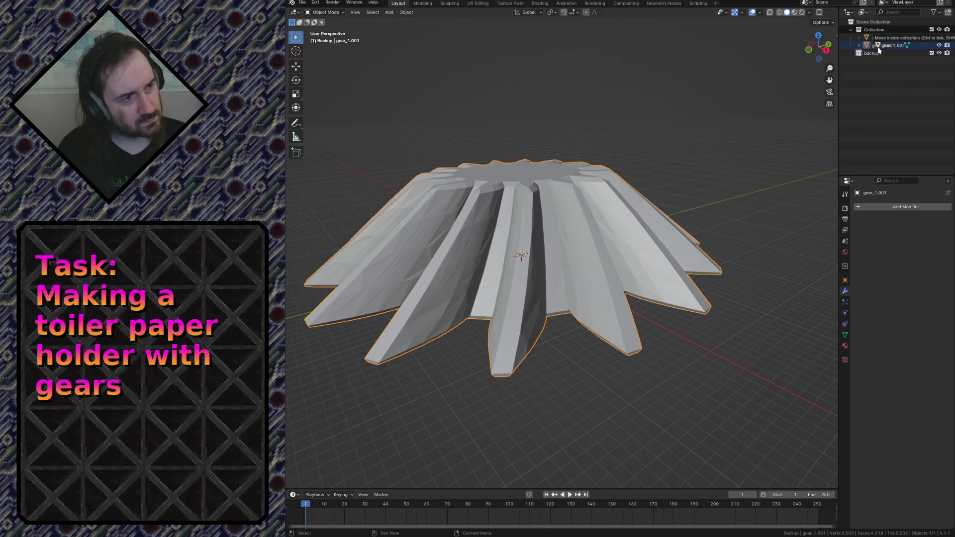
{"action": "left_click_drag", "start_coordinate": [877, 37], "coordinate": [880, 57]}
{"action": "left_click", "coordinate": [880, 37]}
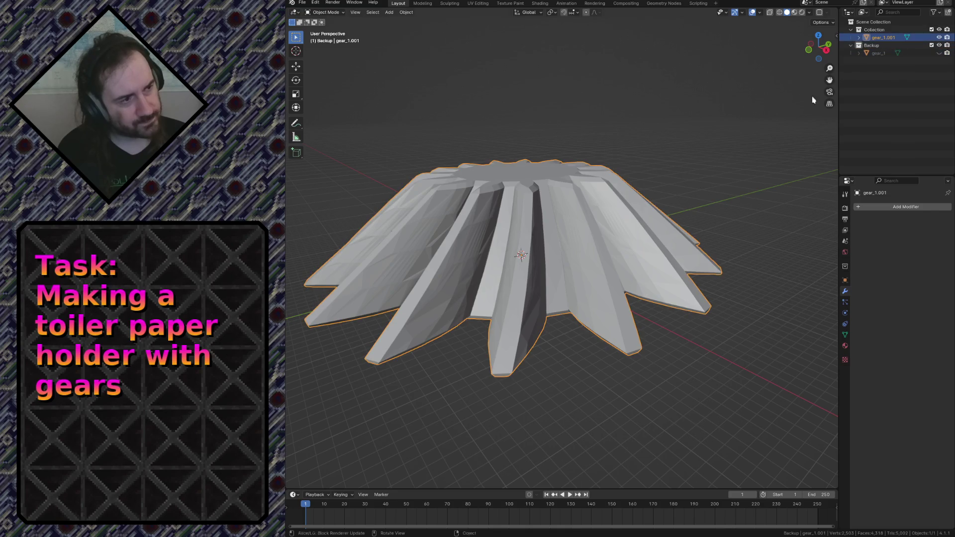
{"action": "key", "text": "Tab"}
{"action": "key", "text": "shift+grave"}
{"action": "key", "text": "w"}
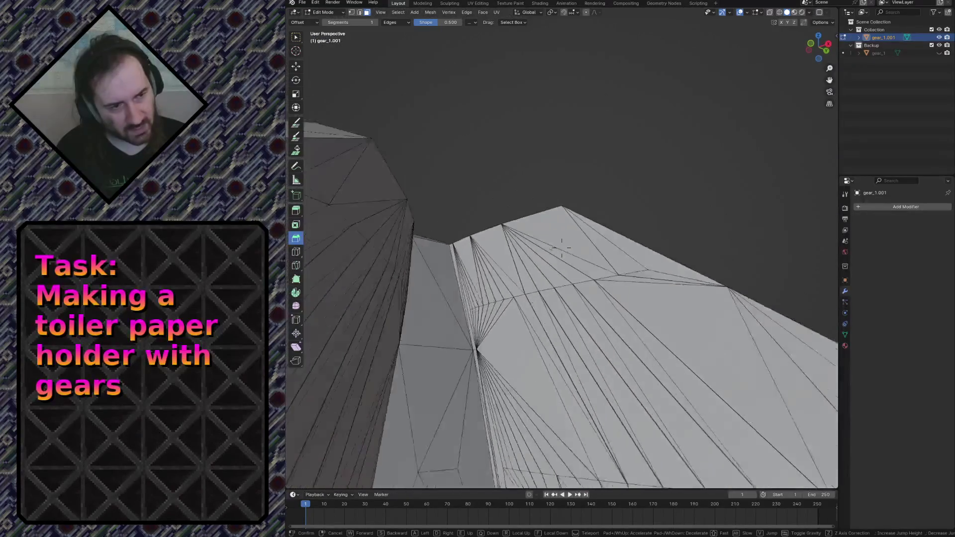
Step: Inspect the mesh in walk view, then unhide the backup gear_1 and delete its vertices and the object
{"action": "key", "text": "s"}
{"action": "key", "text": "w"}
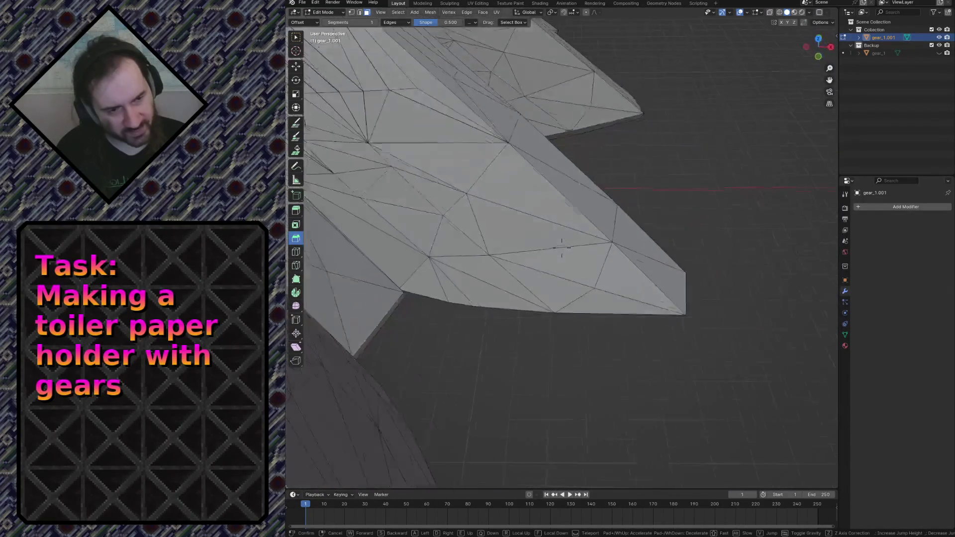
{"action": "key", "text": "s"}
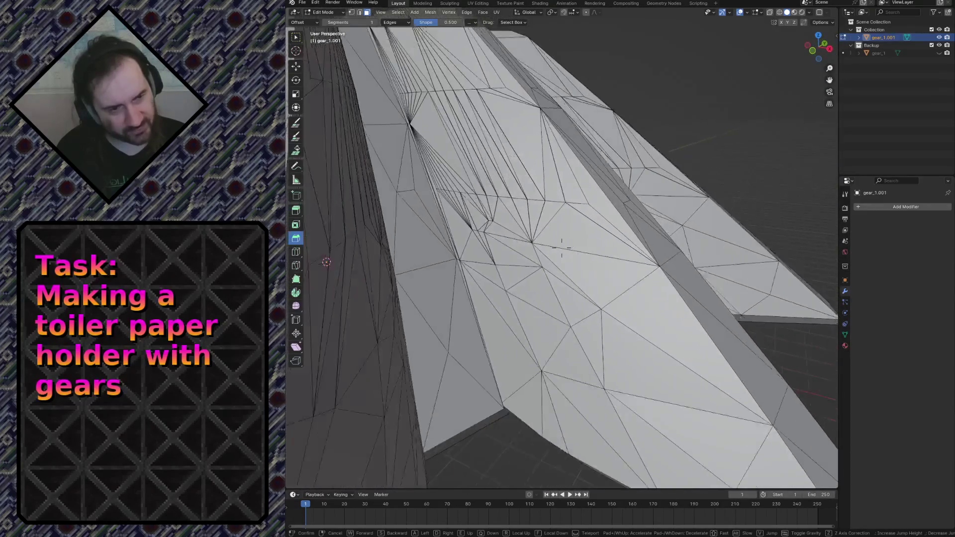
{"action": "left_click", "coordinate": [646, 200]}
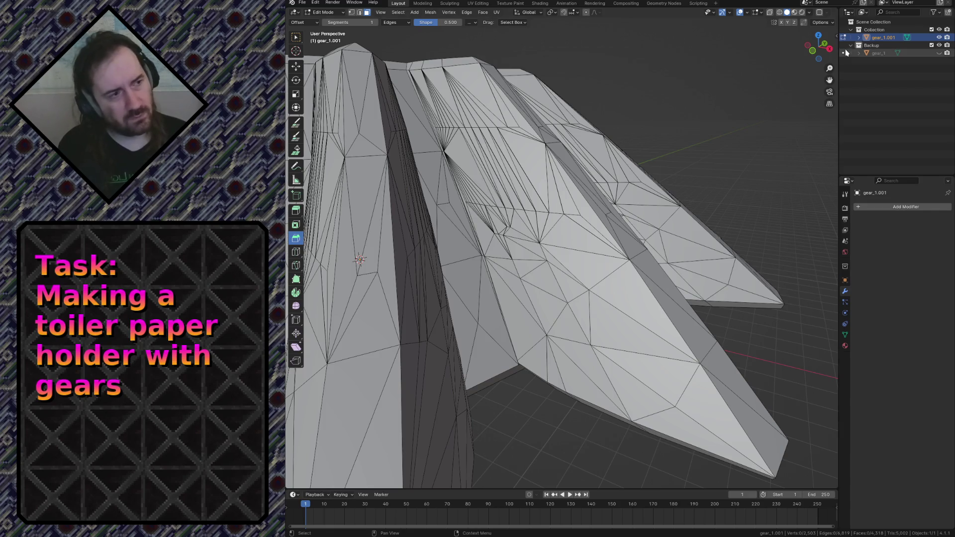
{"action": "left_click", "coordinate": [939, 52]}
{"action": "left_click", "coordinate": [877, 52]}
{"action": "key", "text": "x"}
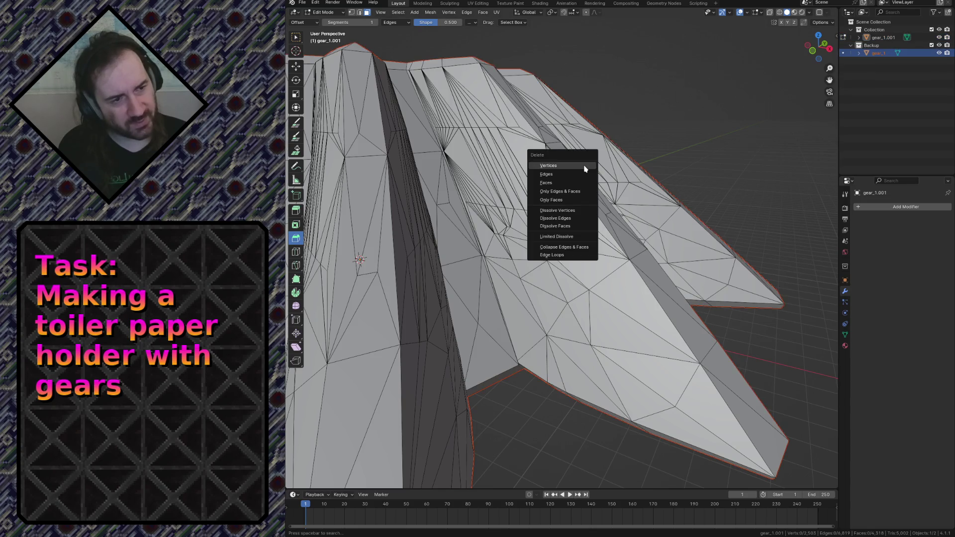
{"action": "left_click", "coordinate": [548, 166]}
{"action": "key", "text": "Tab"}
{"action": "key", "text": "x"}
{"action": "left_click", "coordinate": [583, 166]}
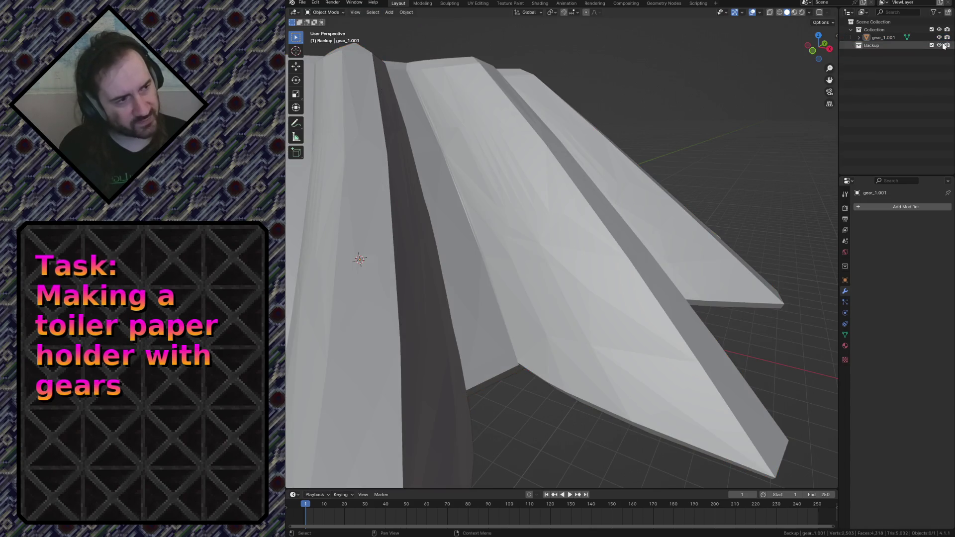
Step: Delete the duplicate gear_1.001 so both collections are empty
{"action": "left_click", "coordinate": [883, 36]}
{"action": "key", "text": "x"}
{"action": "left_click", "coordinate": [606, 87]}
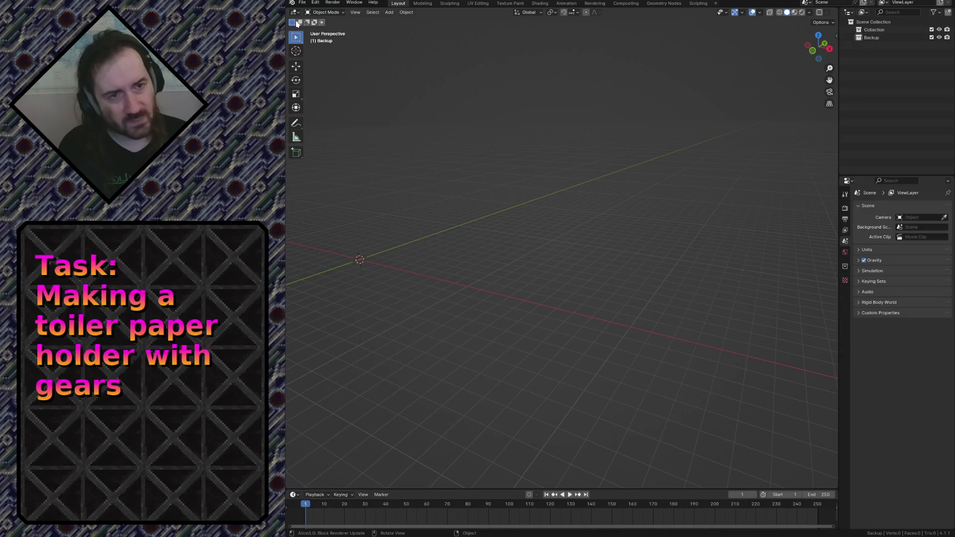
Step: Import the tp_holder mesh from a Wavefront OBJ file via the File menu
{"action": "left_click", "coordinate": [302, 3]}
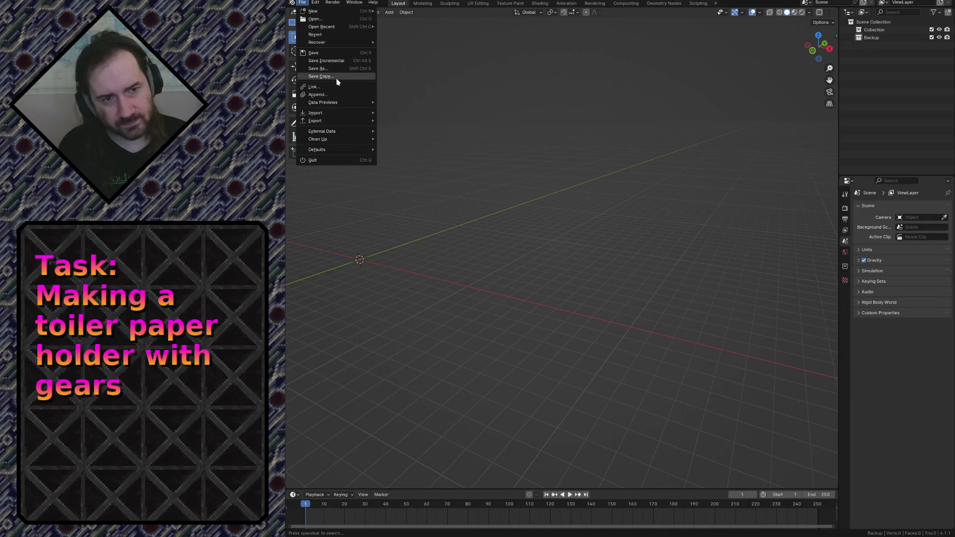
{"action": "mouse_move", "coordinate": [315, 113]}
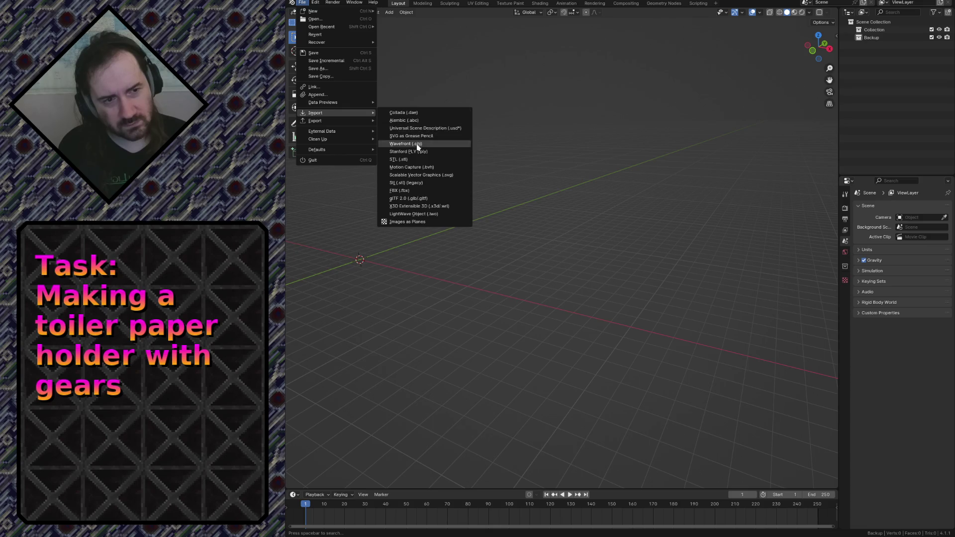
{"action": "key", "text": "Escape"}
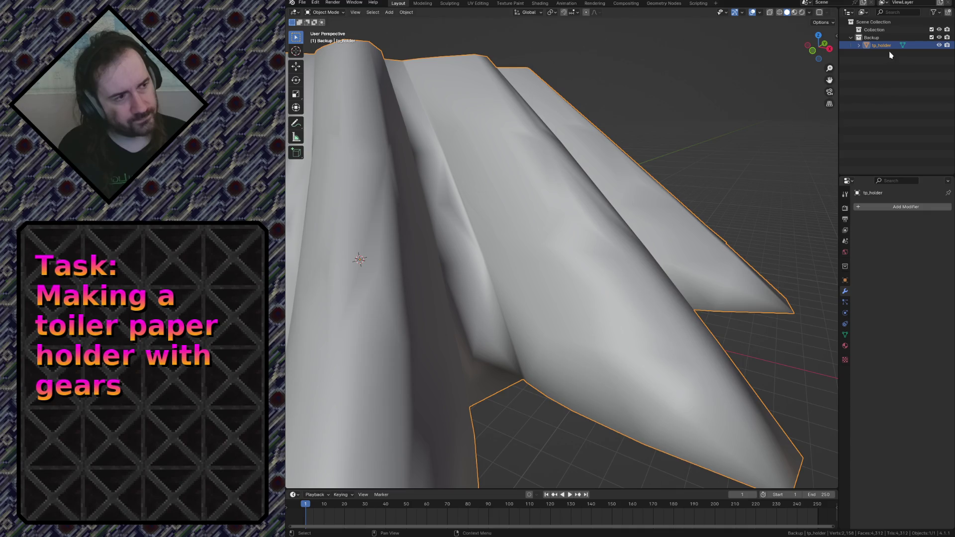
Step: Apply Shade Flat to all of the tp_holder gear's geometry in edit mode
{"action": "key", "text": "Tab"}
{"action": "key", "text": "a"}
{"action": "key", "text": "F3"}
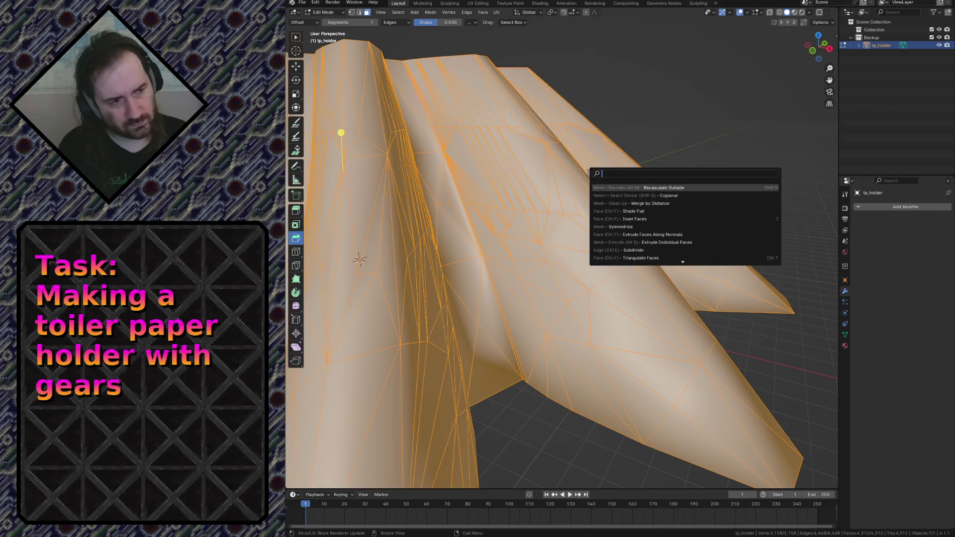
{"action": "type", "text": "shade"}
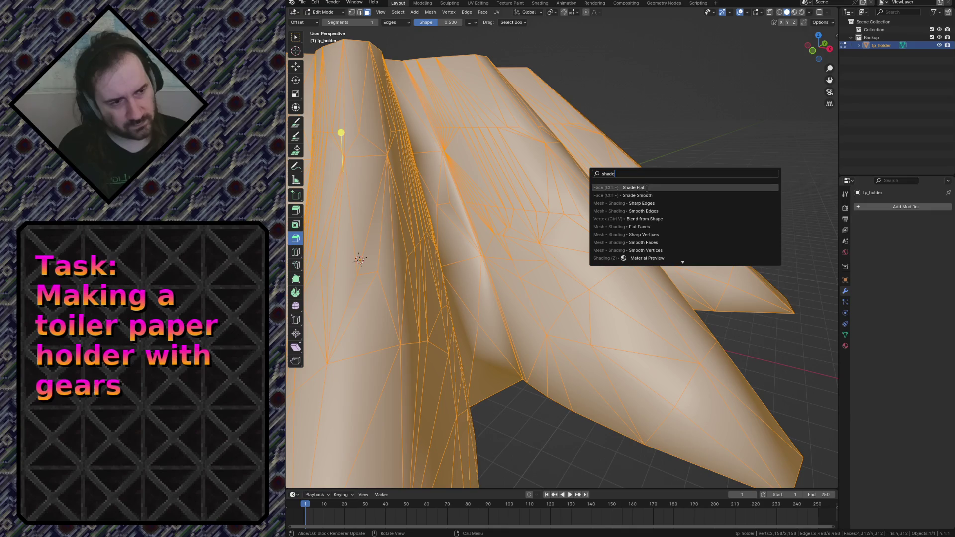
{"action": "left_click", "coordinate": [647, 187]}
{"action": "key", "text": "Tab"}
{"action": "key", "text": "alt+a"}
Step: Walk around the gear to inspect it, then drag tp_holder from Backup into the main Collection
{"action": "key", "text": "shift+grave"}
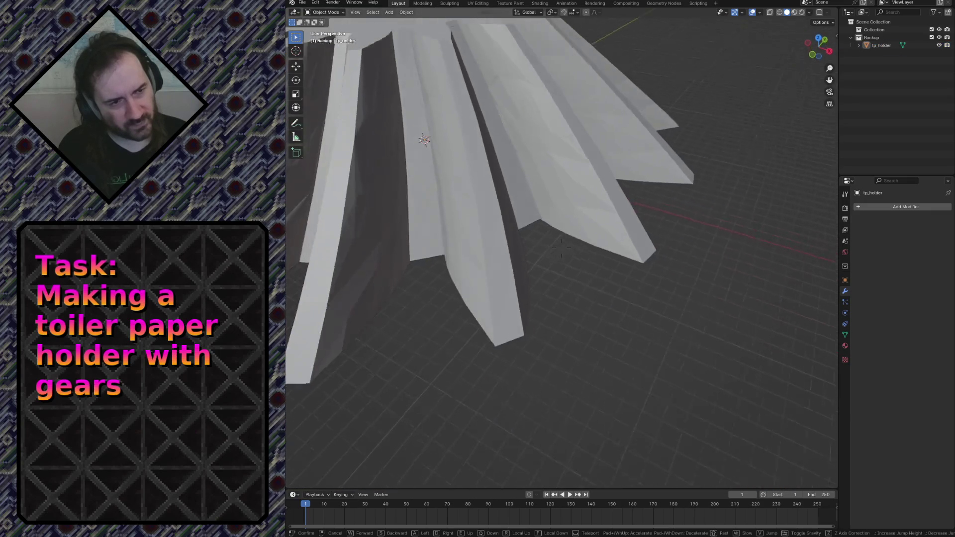
{"action": "key", "text": "s"}
{"action": "key", "text": "w"}
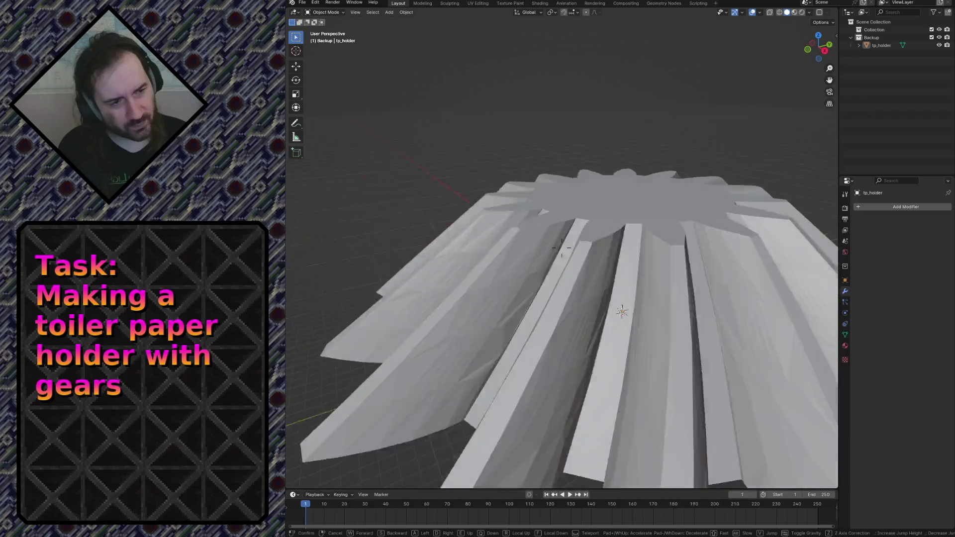
{"action": "key", "text": "s"}
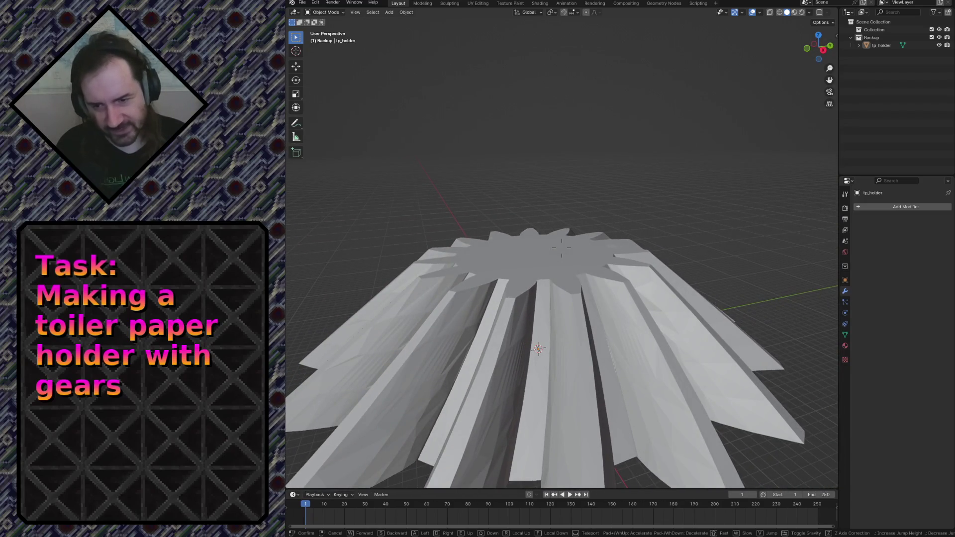
{"action": "key", "text": "w"}
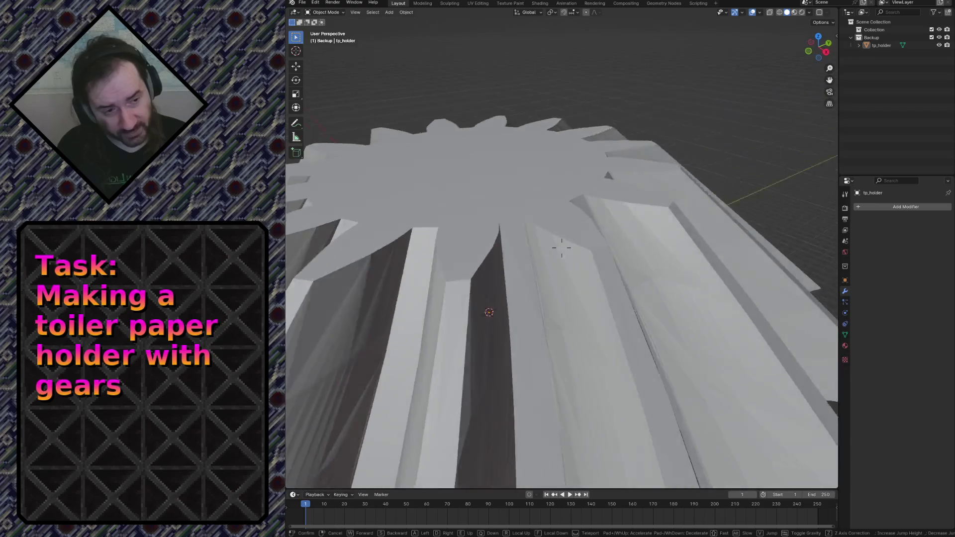
{"action": "key", "text": "s"}
{"action": "left_click", "coordinate": [562, 248]}
{"action": "key", "text": "Tab"}
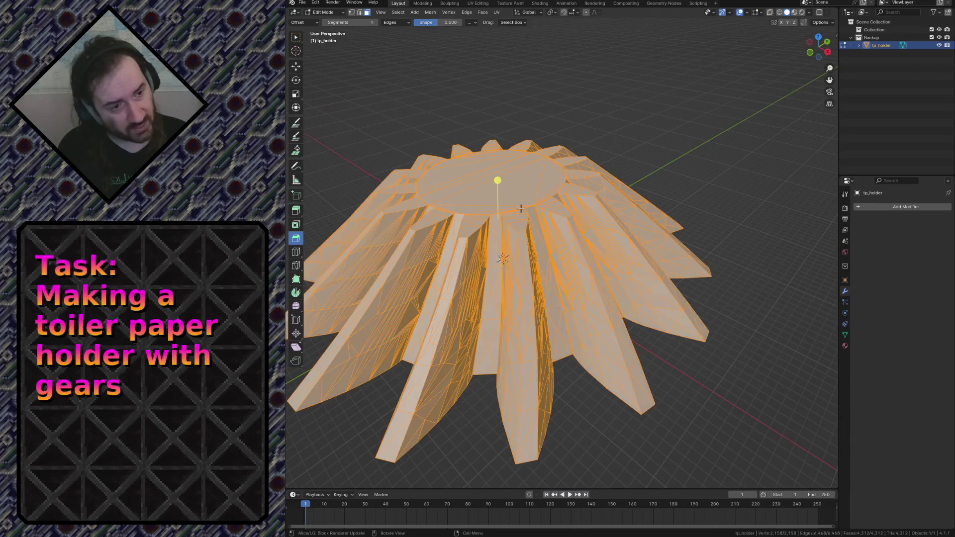
{"action": "key", "text": "Tab"}
{"action": "left_click_drag", "start_coordinate": [881, 46], "coordinate": [877, 31]}
{"action": "left_click", "coordinate": [596, 89]}
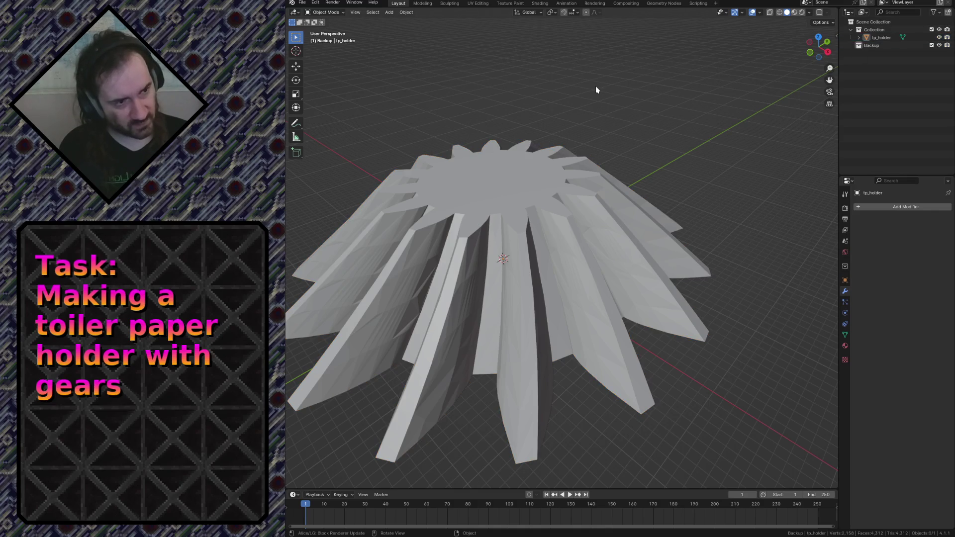
Step: Add a Cube mesh, move it into the main Collection and enter edit mode on it
{"action": "key", "text": "shift+a"}
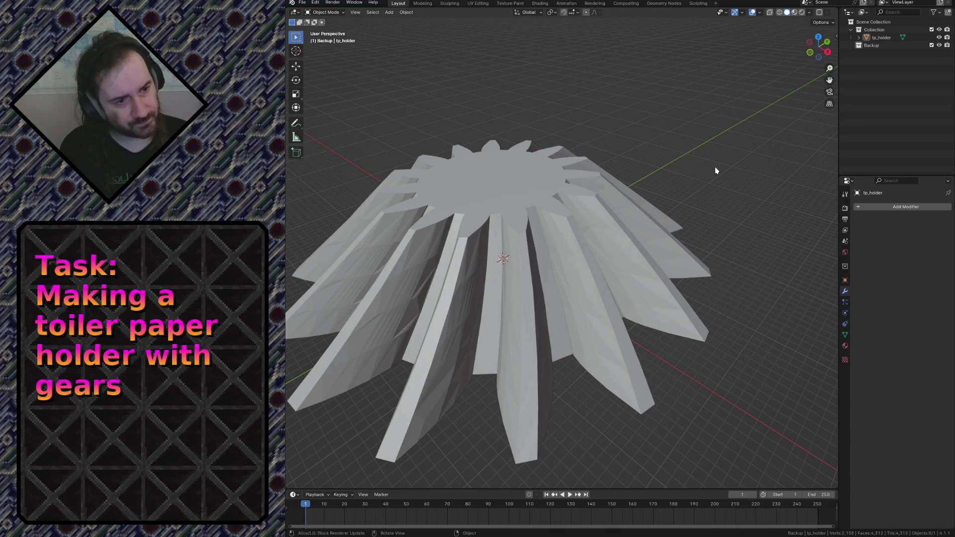
{"action": "key", "text": "shift+a"}
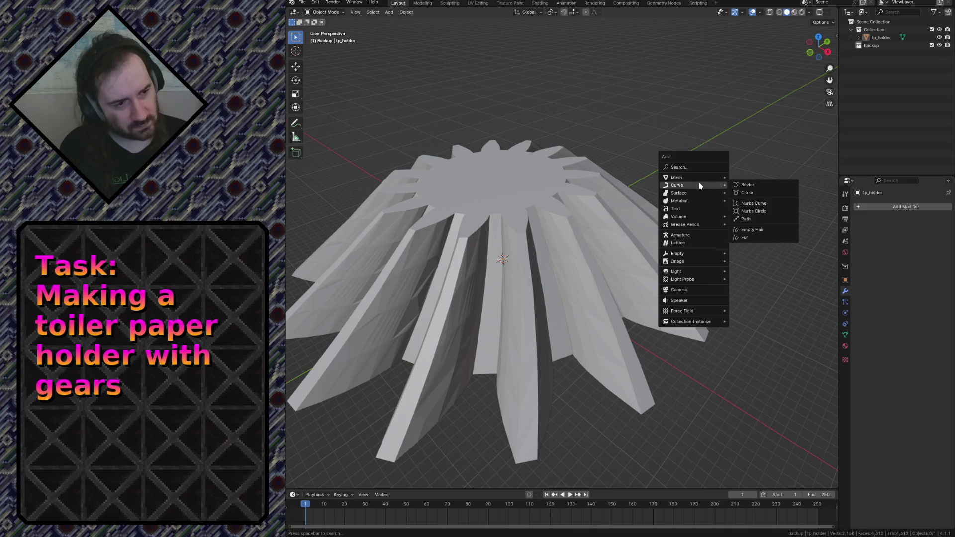
{"action": "mouse_move", "coordinate": [677, 178]}
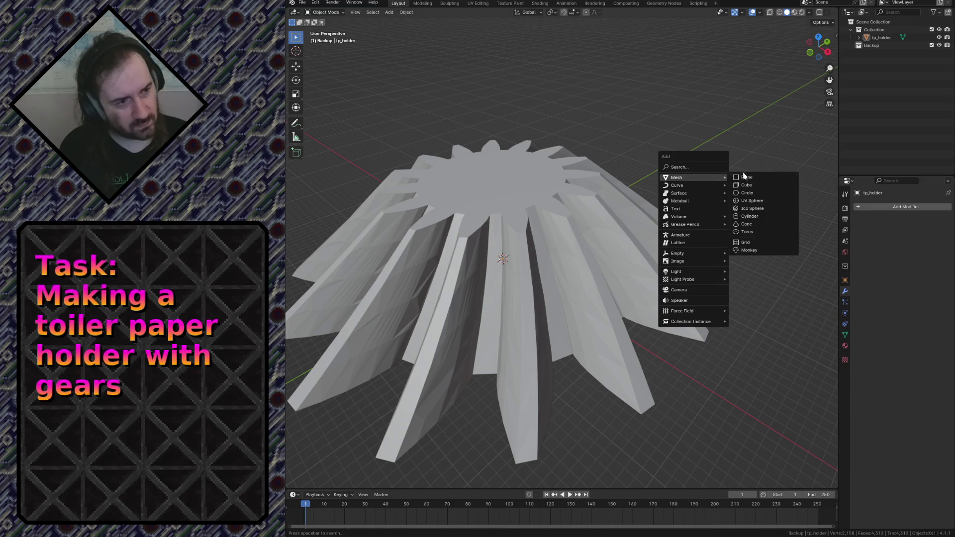
{"action": "left_click", "coordinate": [750, 185]}
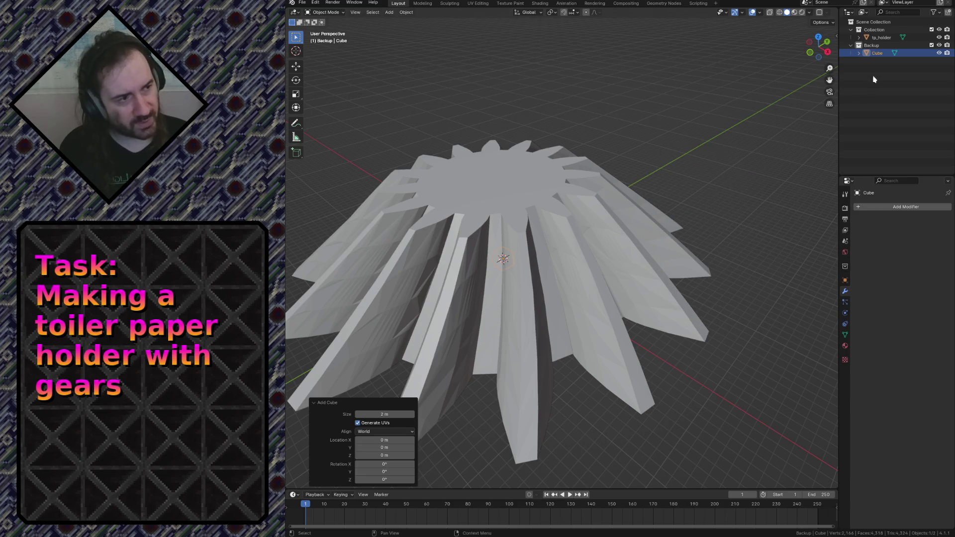
{"action": "left_click_drag", "start_coordinate": [877, 53], "coordinate": [875, 28]}
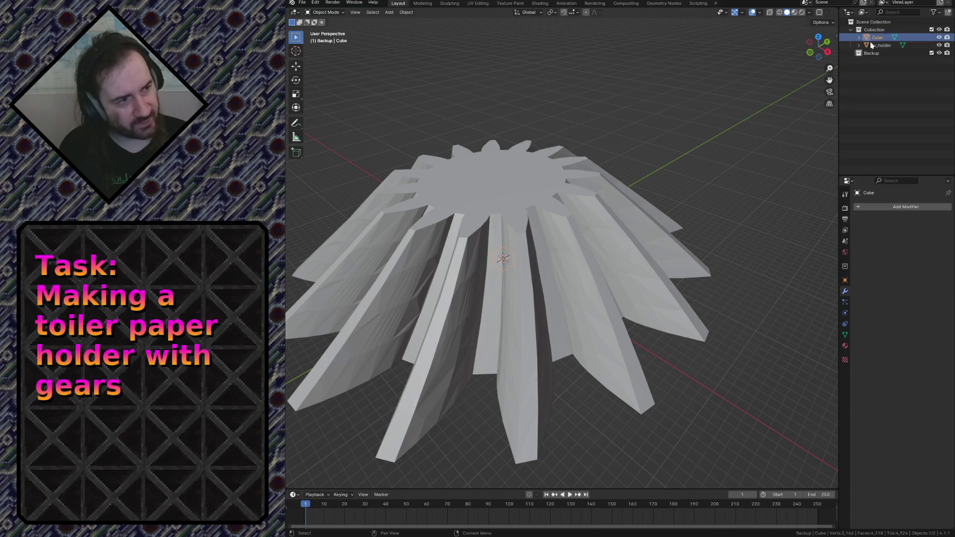
{"action": "key", "text": "Tab"}
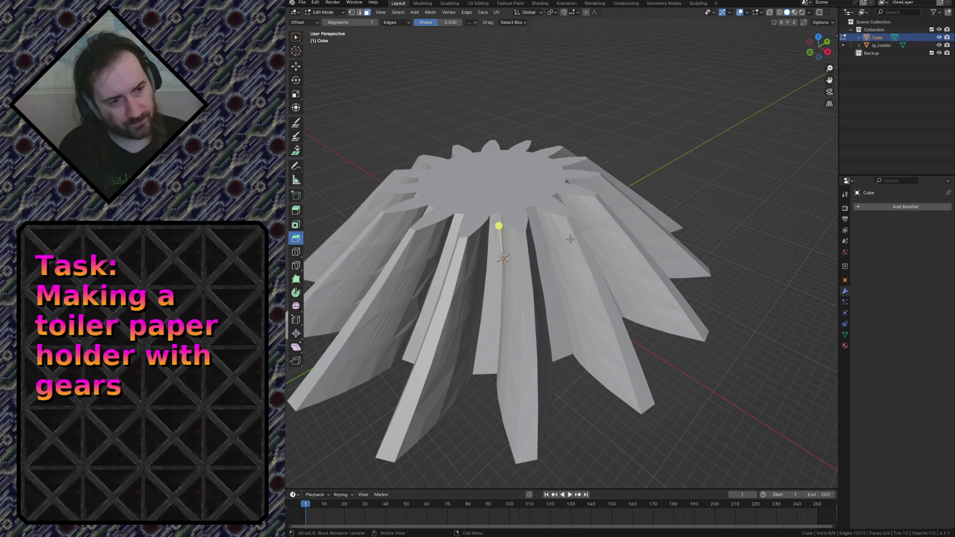
Step: Move the cube up along Z above the gear top and walk the view level with it
{"action": "key", "text": "g"}
{"action": "key", "text": "z"}
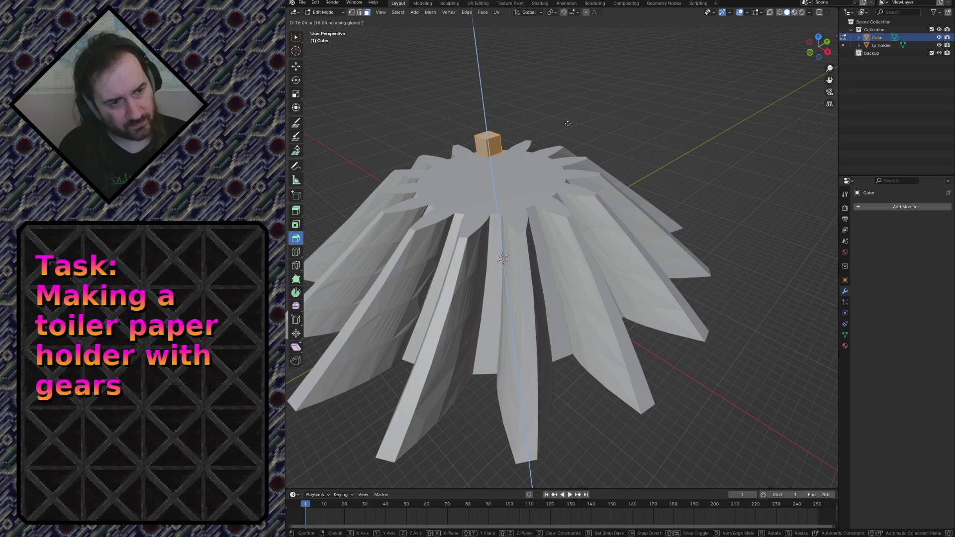
{"action": "left_click", "coordinate": [564, 242]}
{"action": "key", "text": "shift+grave"}
{"action": "key", "text": "w"}
{"action": "key", "text": "s"}
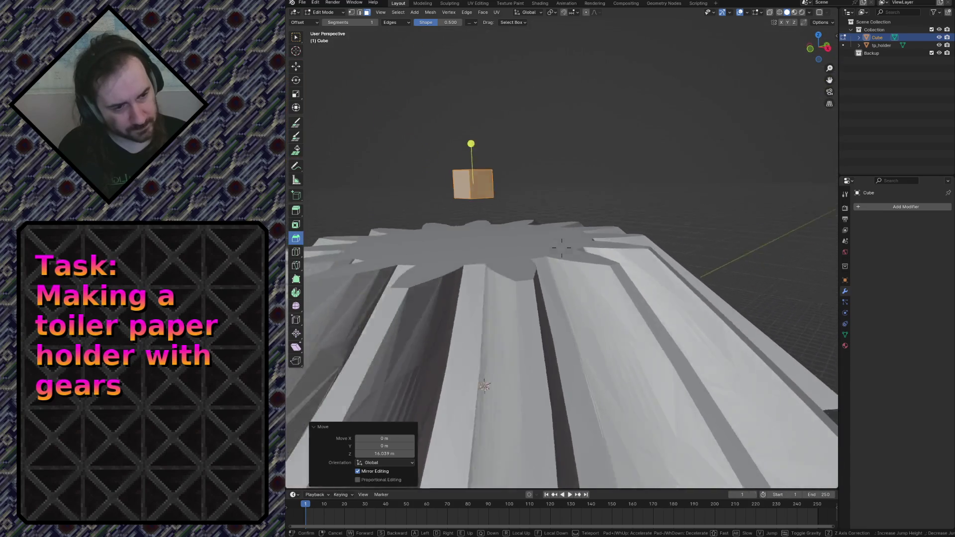
{"action": "key", "text": "w"}
{"action": "key", "text": "s"}
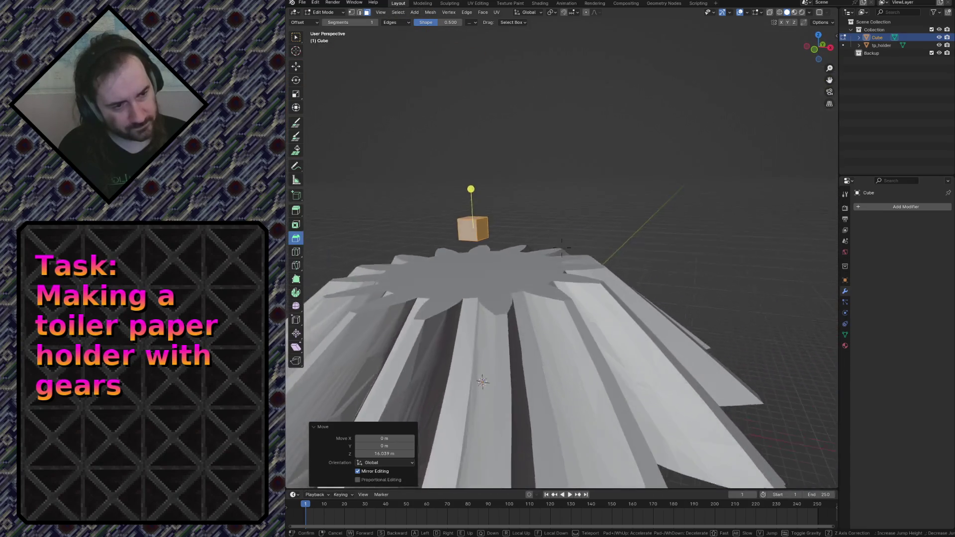
{"action": "key", "text": "w"}
{"action": "left_click", "coordinate": [561, 246]}
{"action": "left_click", "coordinate": [435, 113]}
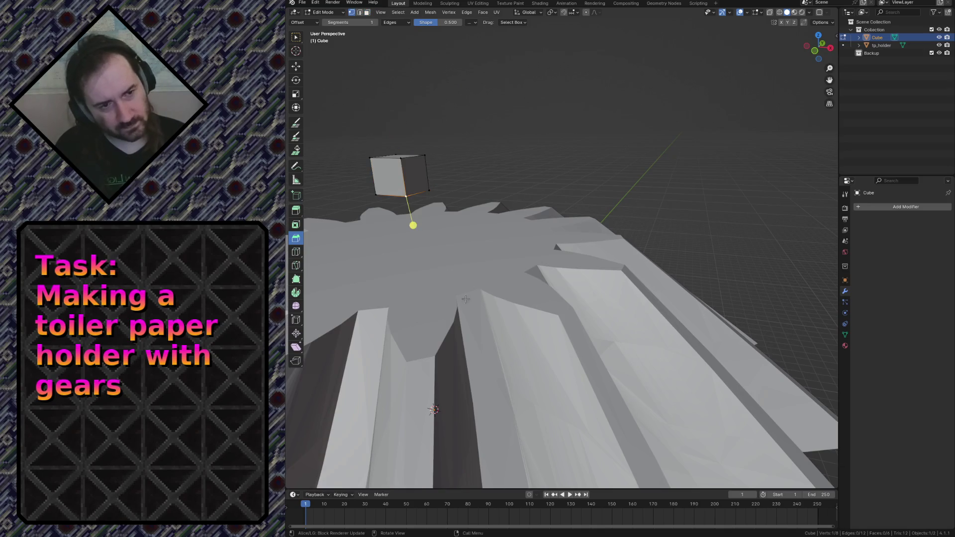
Step: Delete the cube down to a single flat quad face, reposition it, and bring up the snapping options
{"action": "key", "text": "a"}
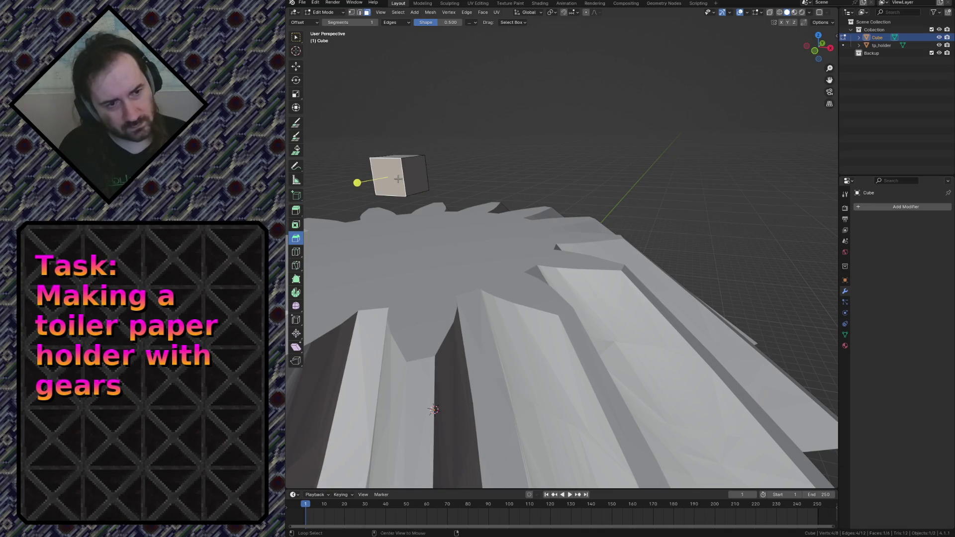
{"action": "key", "text": "alt+a"}
{"action": "key", "text": "a"}
{"action": "key", "text": "x"}
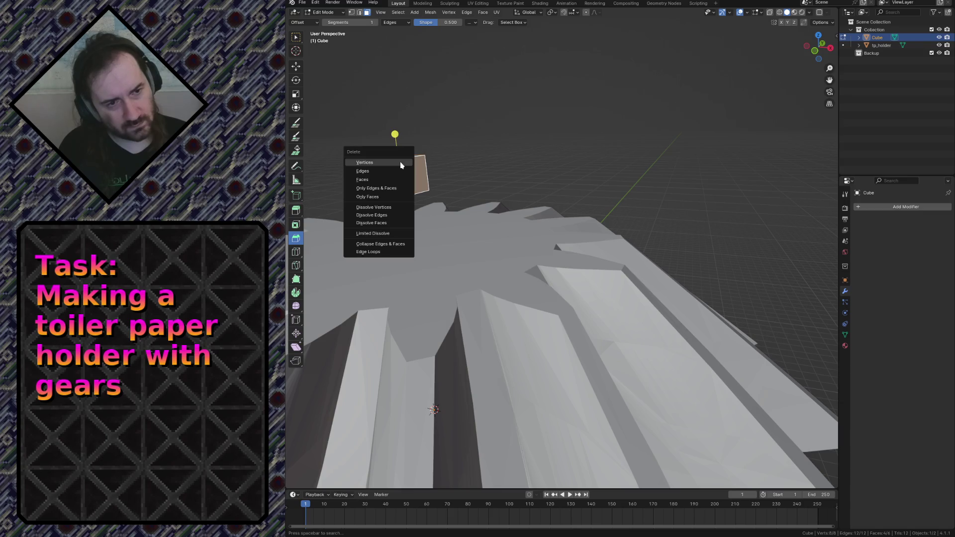
{"action": "left_click", "coordinate": [397, 178]}
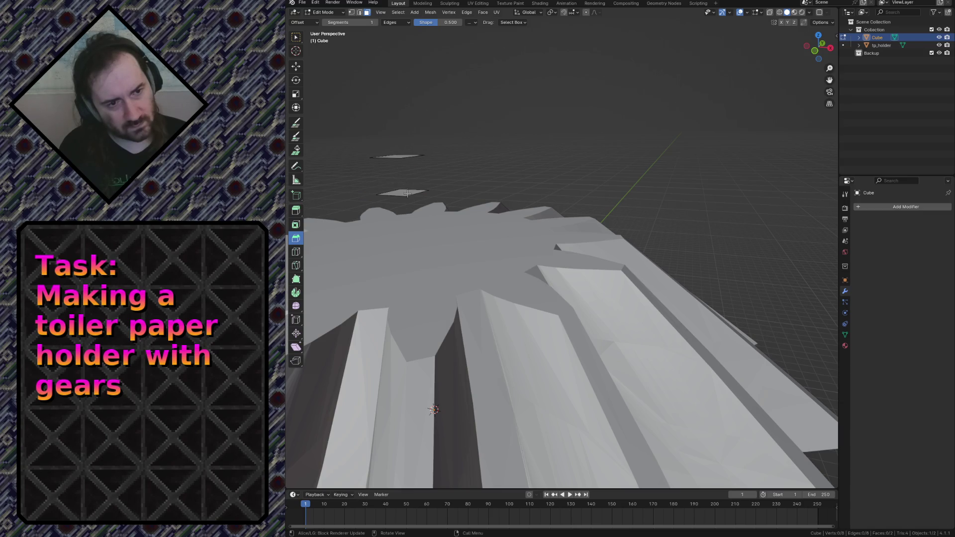
{"action": "key", "text": "ctrl+z"}
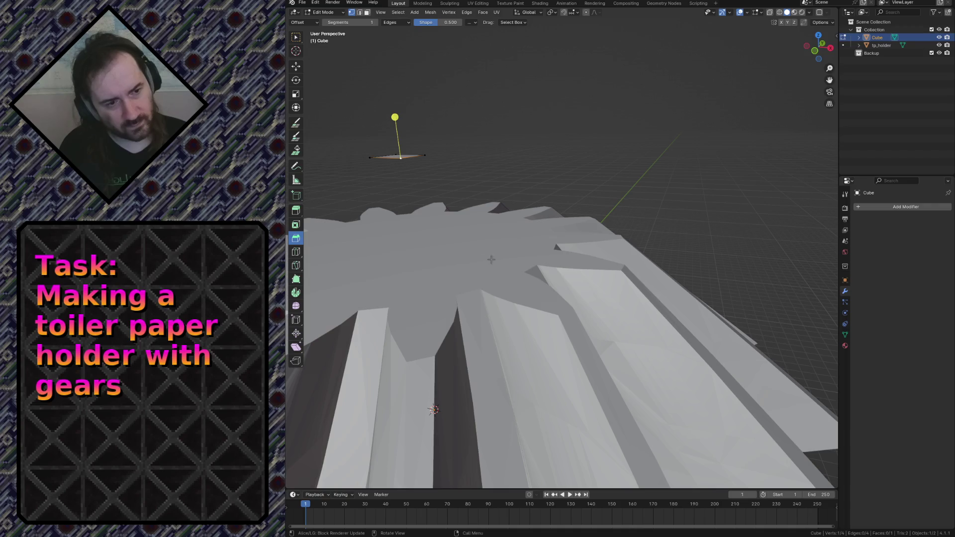
{"action": "key", "text": "g"}
{"action": "key", "text": "Return"}
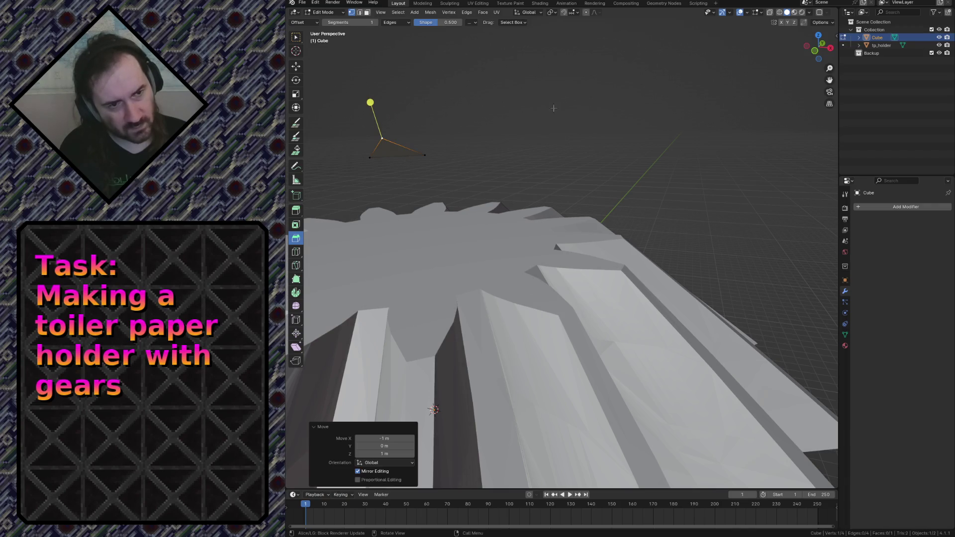
{"action": "left_click", "coordinate": [572, 12]}
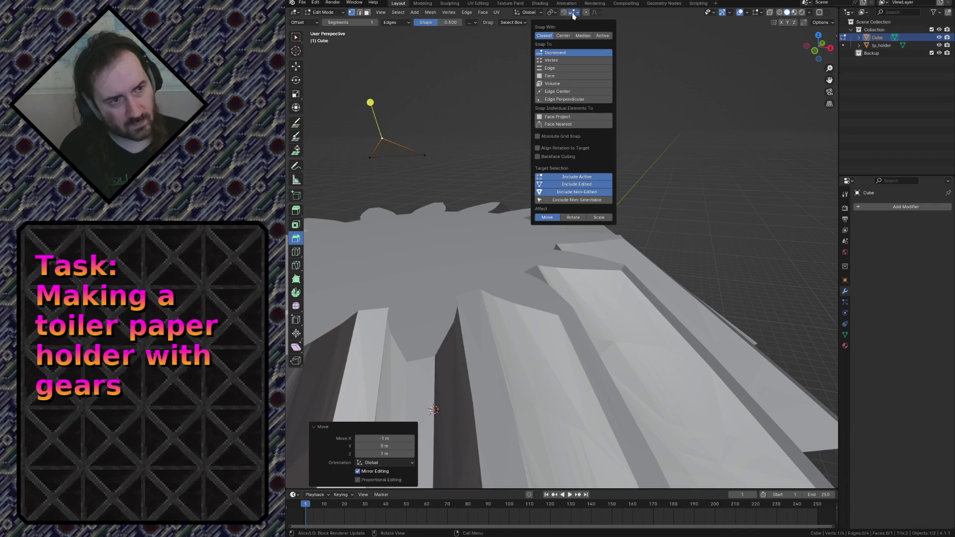
Step: Set Snap To Vertex and snap the quad's vertices onto the gear spike and tooth edge
{"action": "left_click", "coordinate": [552, 60]}
{"action": "key", "text": "g"}
{"action": "left_click", "coordinate": [424, 159]}
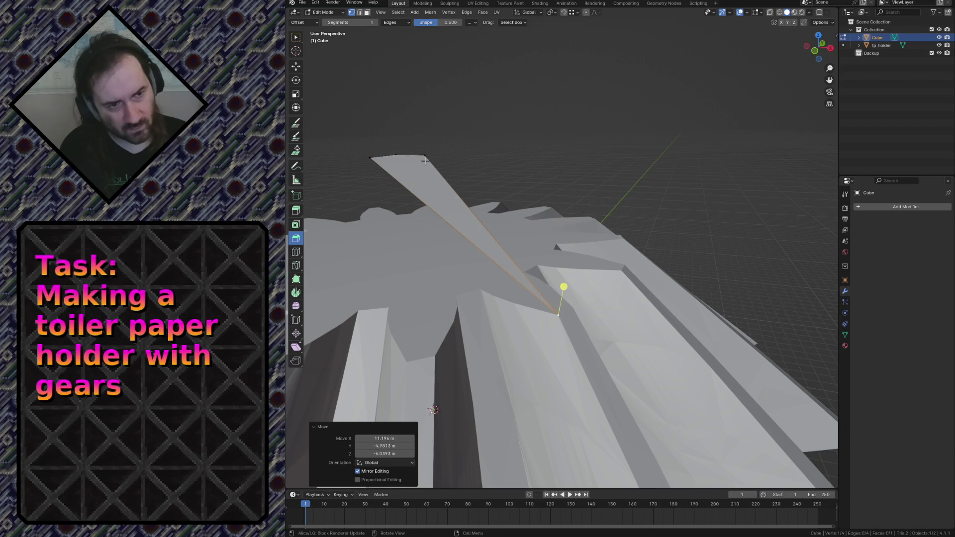
{"action": "key", "text": "g"}
{"action": "left_click", "coordinate": [468, 220]}
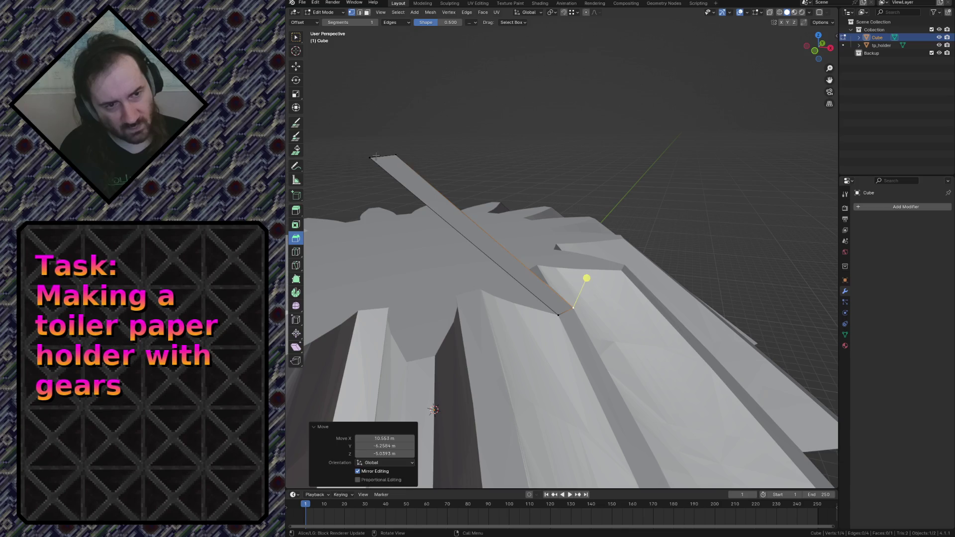
{"action": "key", "text": "g"}
{"action": "left_click", "coordinate": [513, 307]}
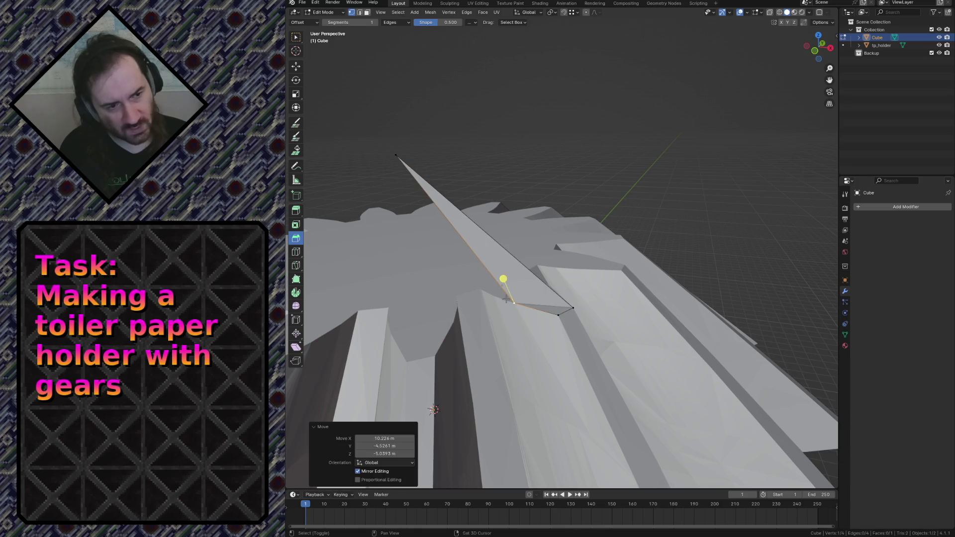
{"action": "key", "text": "ctrl+z"}
{"action": "key", "text": "shift+grave"}
{"action": "key", "text": "w"}
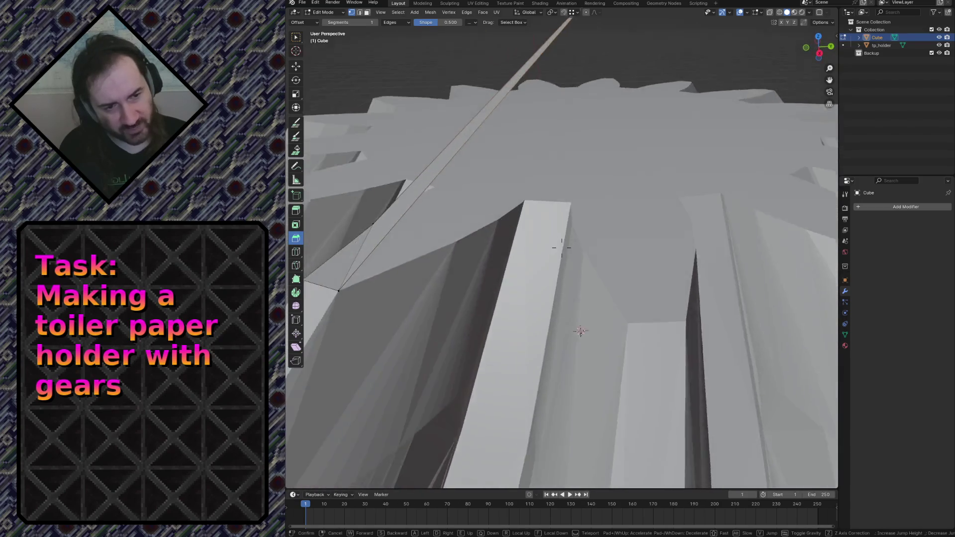
{"action": "key", "text": "s"}
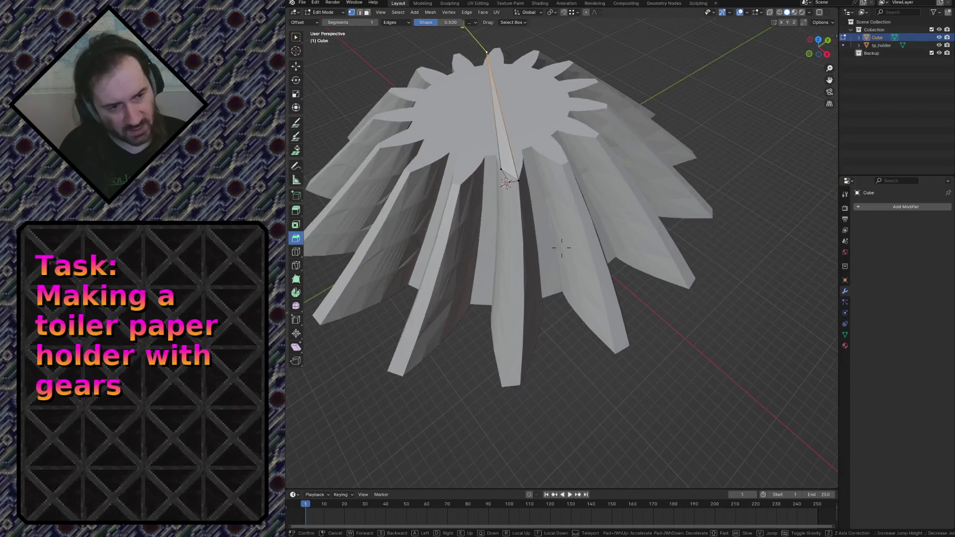
{"action": "key", "text": "w"}
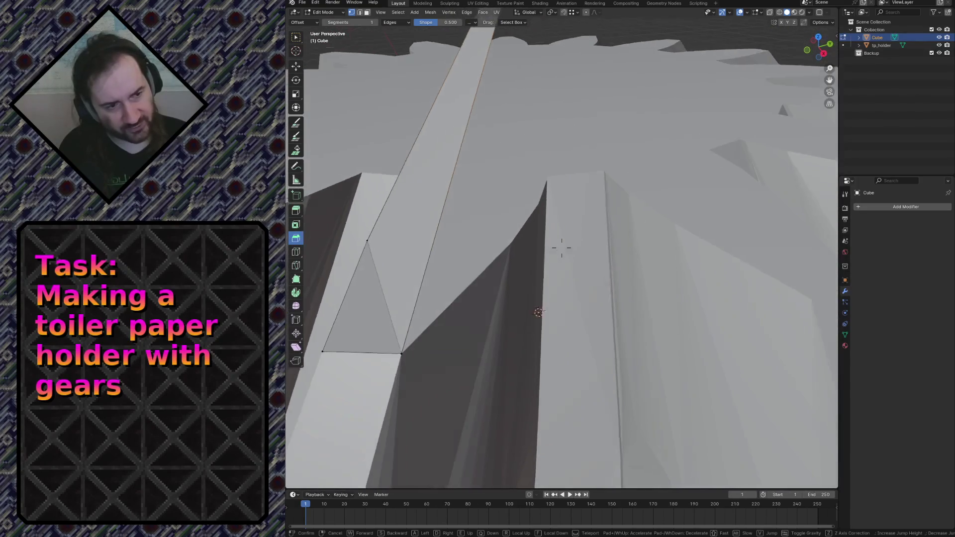
{"action": "left_click", "coordinate": [369, 130]}
Step: Extrude new vertices from the gap's lower and top vertices to outline a face filling the tooth gap
{"action": "left_click", "coordinate": [509, 244]}
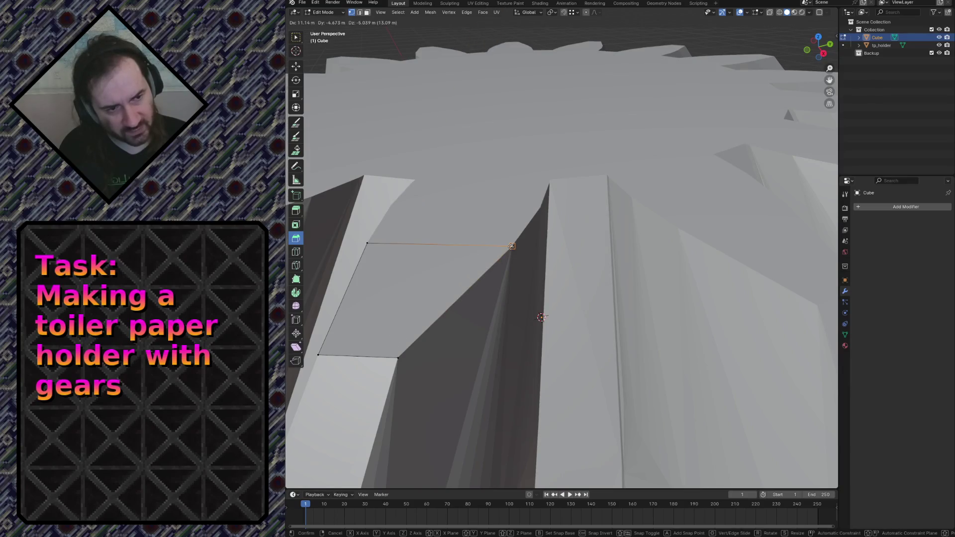
{"action": "key", "text": "g"}
{"action": "middle_click_drag", "start_coordinate": [561, 246], "coordinate": [429, 240]}
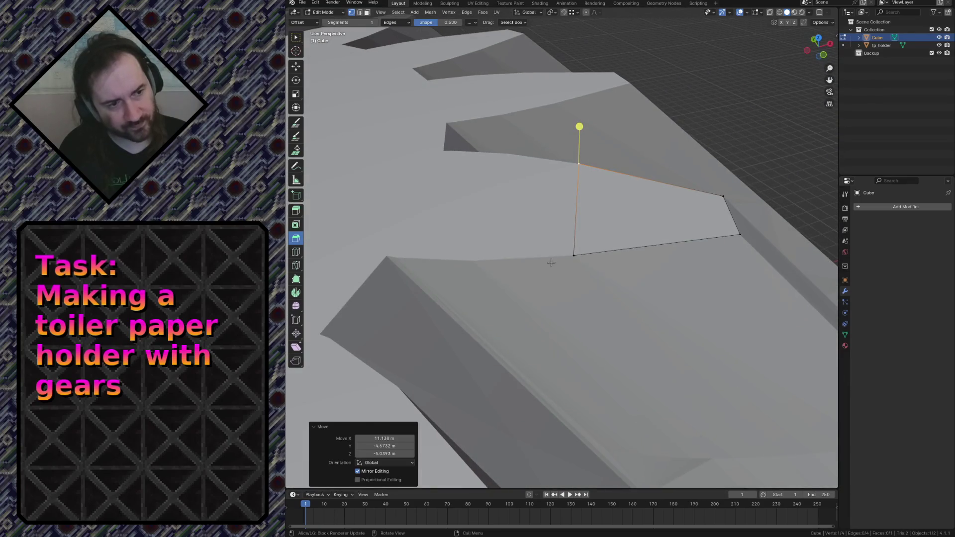
{"action": "left_click", "coordinate": [574, 265]}
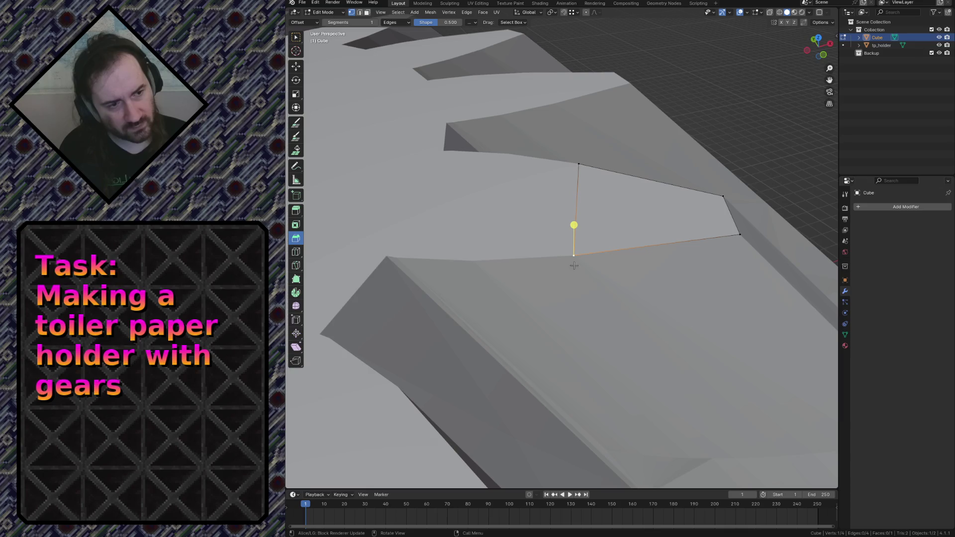
{"action": "right_click", "coordinate": [473, 261], "text": "ctrl"}
{"action": "right_click", "coordinate": [386, 254], "text": "ctrl"}
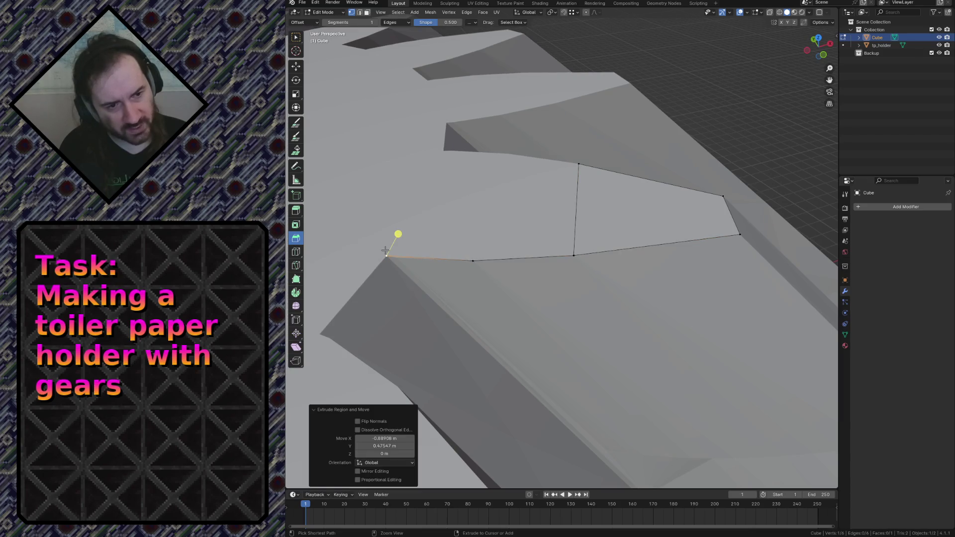
{"action": "left_click", "coordinate": [578, 163]}
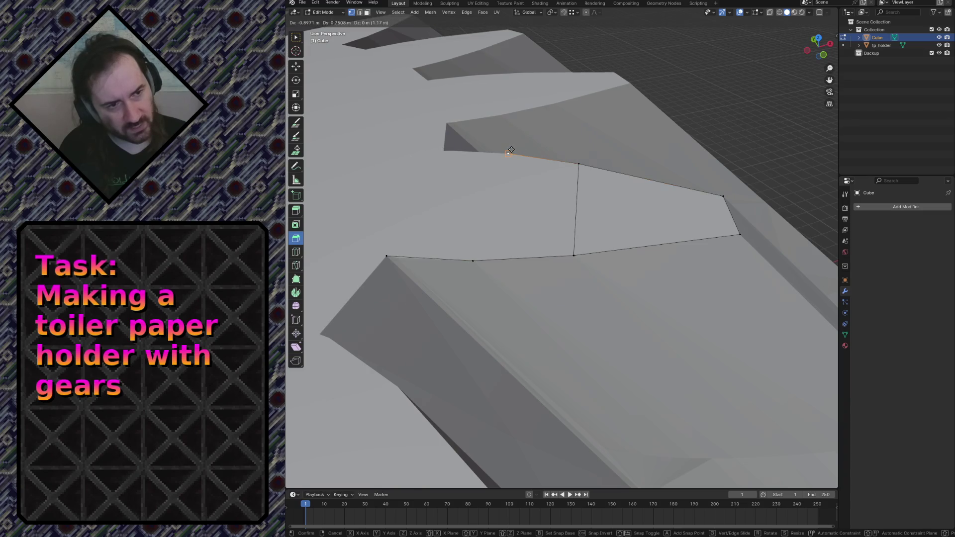
{"action": "right_click", "coordinate": [511, 150], "text": "ctrl"}
{"action": "key", "text": "g"}
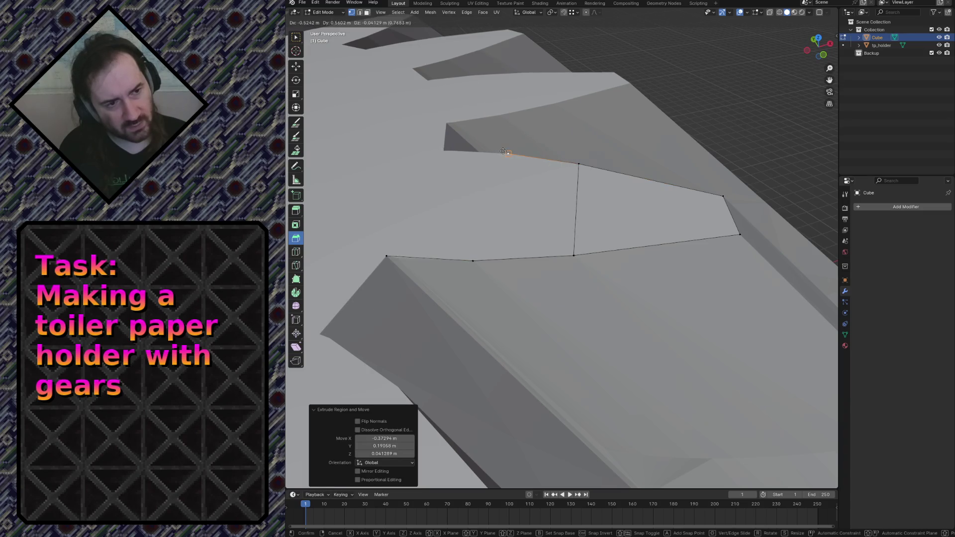
{"action": "left_click", "coordinate": [508, 153]}
{"action": "key", "text": "e"}
{"action": "left_click", "coordinate": [443, 149]}
Step: Fly in to inspect the new edges, leave edit mode and select the tp_holder gear
{"action": "key", "text": "shift+grave"}
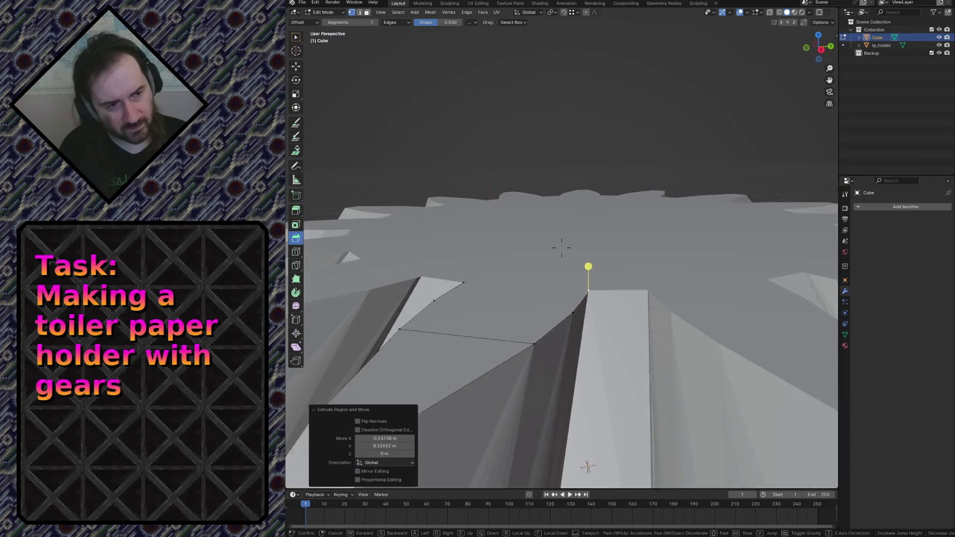
{"action": "key", "text": "w"}
{"action": "key", "text": "s"}
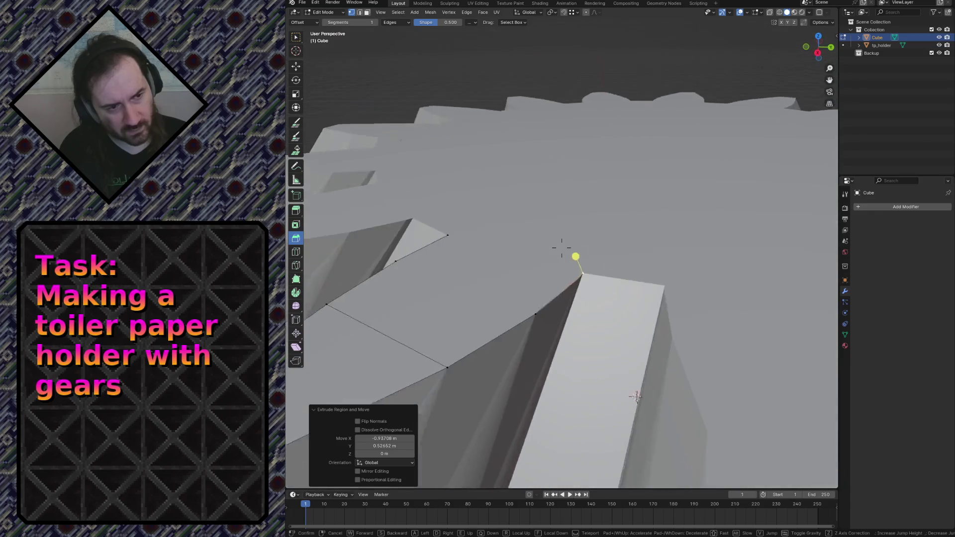
{"action": "key", "text": "w"}
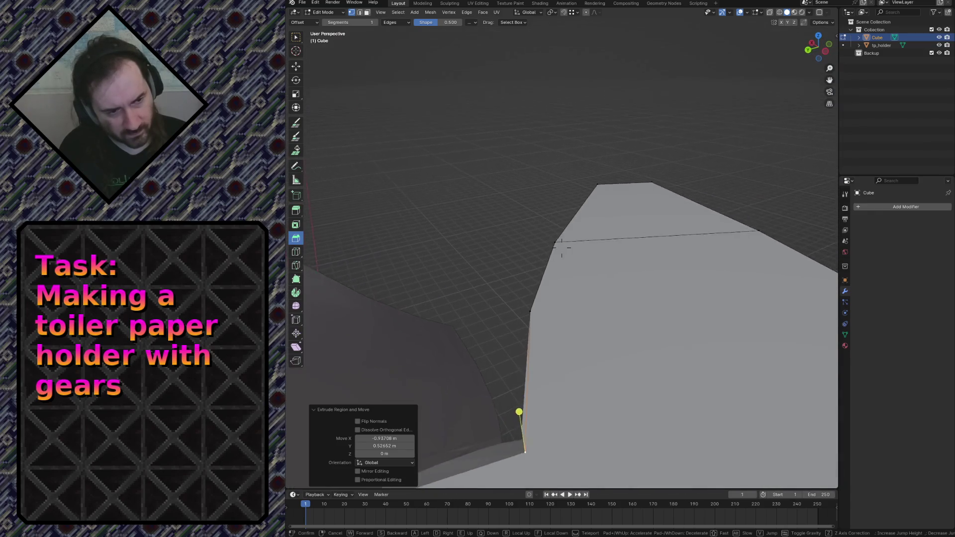
{"action": "key", "text": "s"}
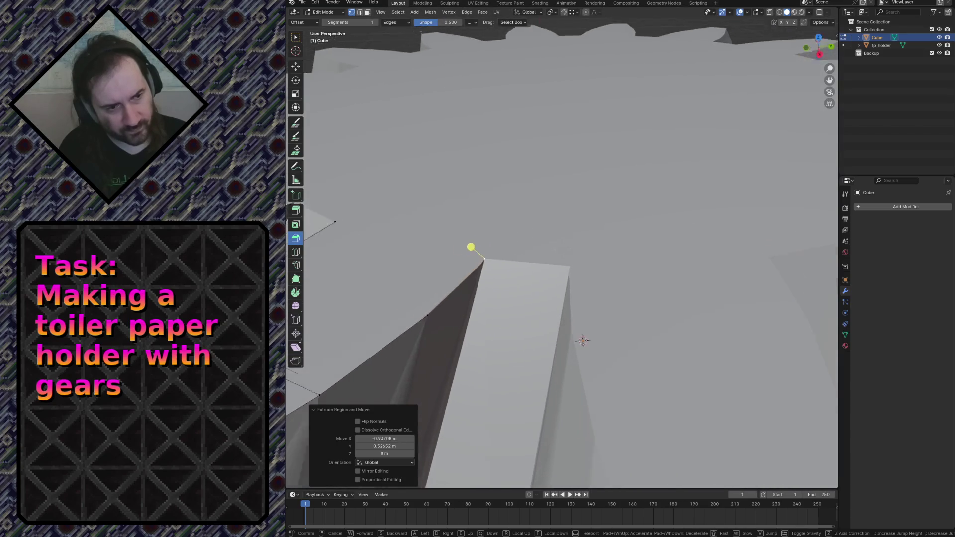
{"action": "left_click", "coordinate": [561, 248]}
{"action": "key", "text": "Tab"}
{"action": "left_click", "coordinate": [513, 307]}
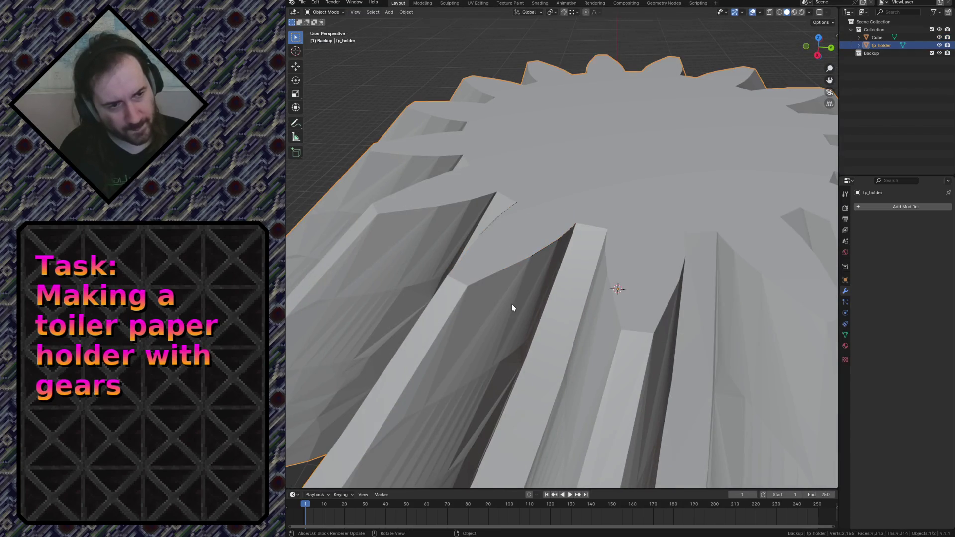
Step: Set viewport shading to colour by object and bring up tp_holder's object properties
{"action": "key", "text": "Tab"}
{"action": "key", "text": "Tab"}
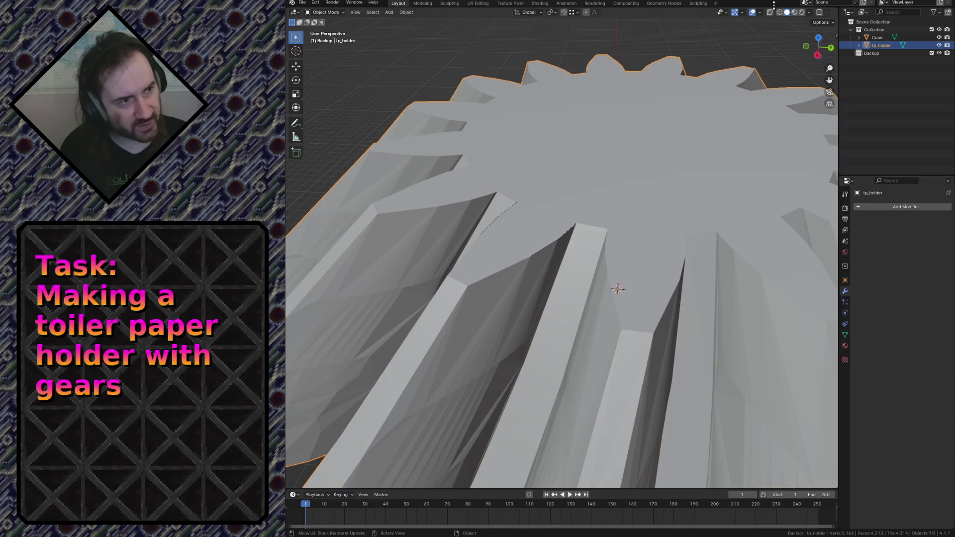
{"action": "left_click", "coordinate": [810, 13]}
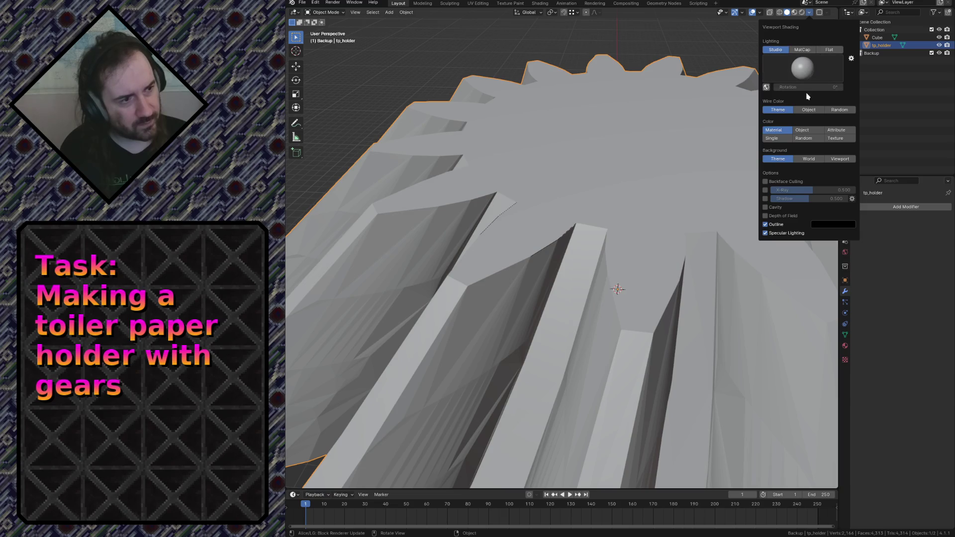
{"action": "left_click", "coordinate": [803, 130]}
{"action": "key", "text": "Tab"}
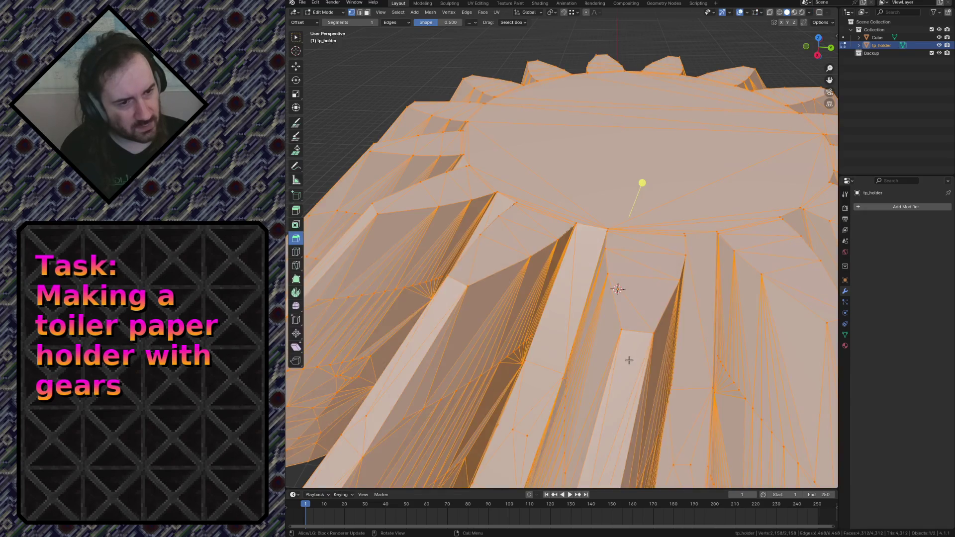
{"action": "key", "text": "Tab"}
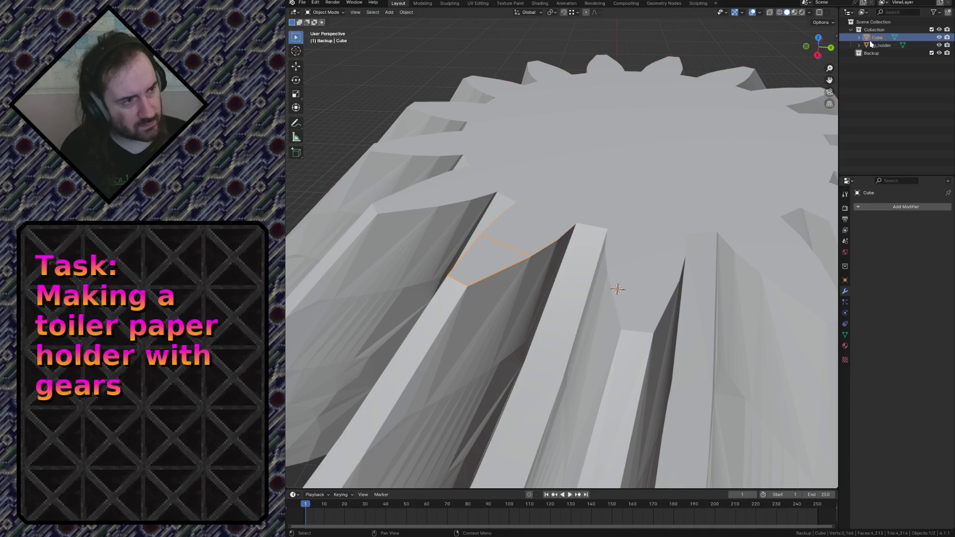
{"action": "left_click", "coordinate": [867, 45]}
{"action": "left_click", "coordinate": [847, 345]}
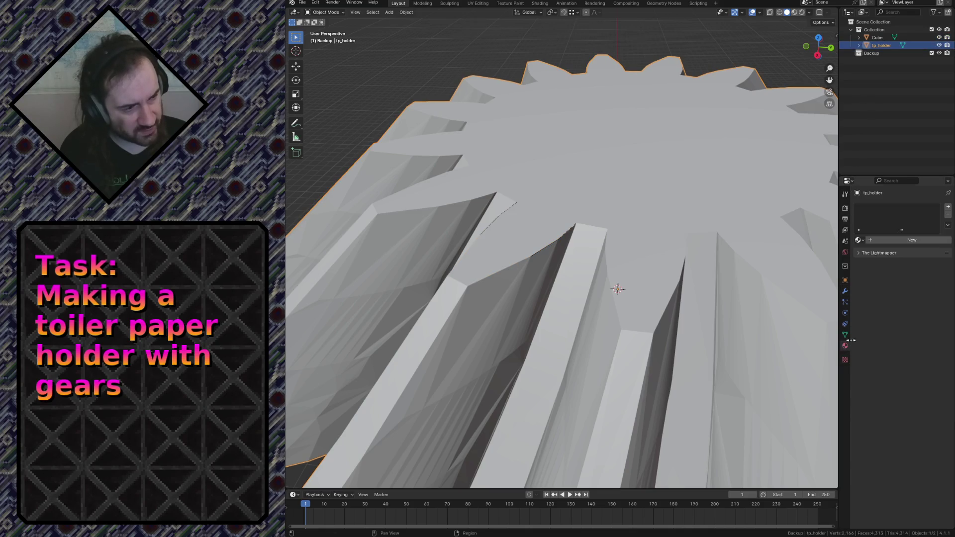
{"action": "left_click", "coordinate": [845, 280]}
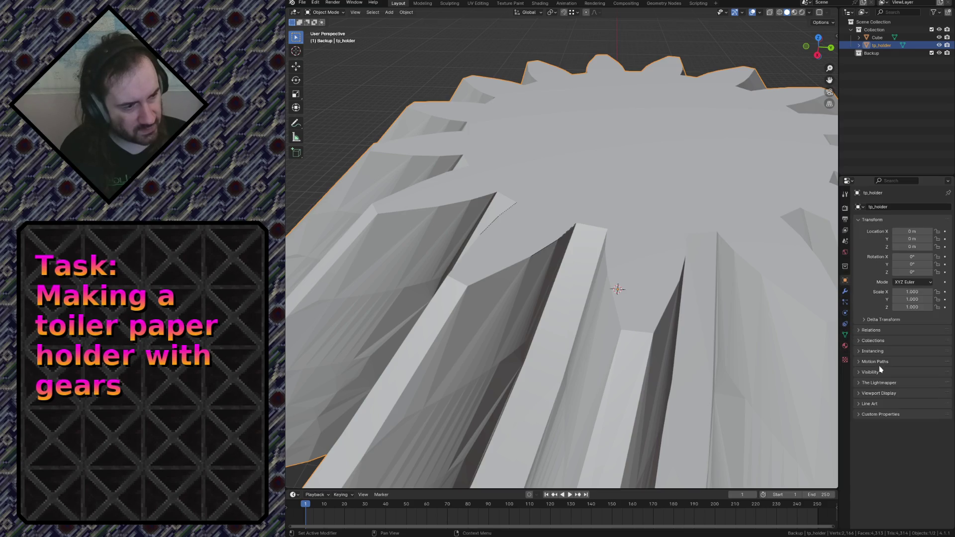
Step: Pick a pink Viewport Display colour for the gear, then enter edit mode on the Cube patch
{"action": "left_click", "coordinate": [873, 393]}
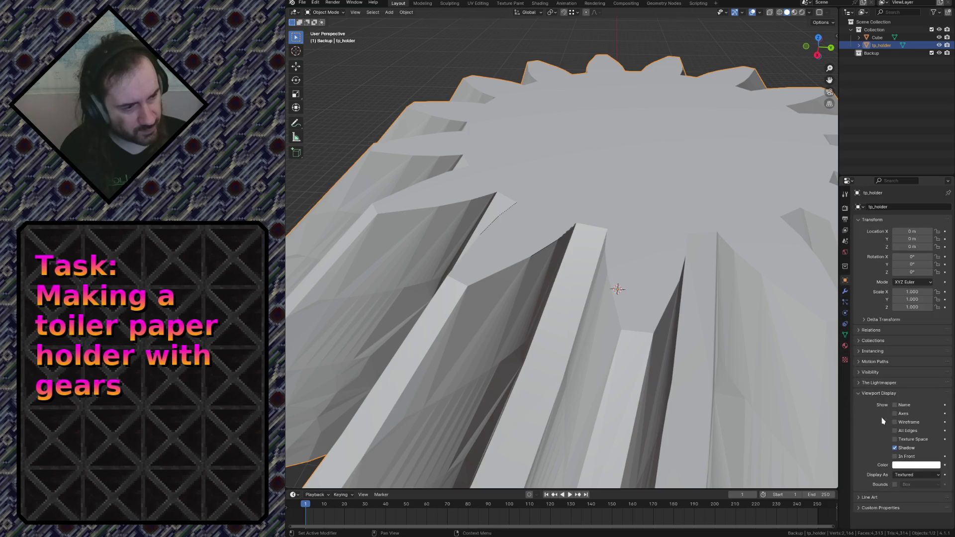
{"action": "left_click", "coordinate": [916, 467]}
{"action": "left_click", "coordinate": [896, 391]}
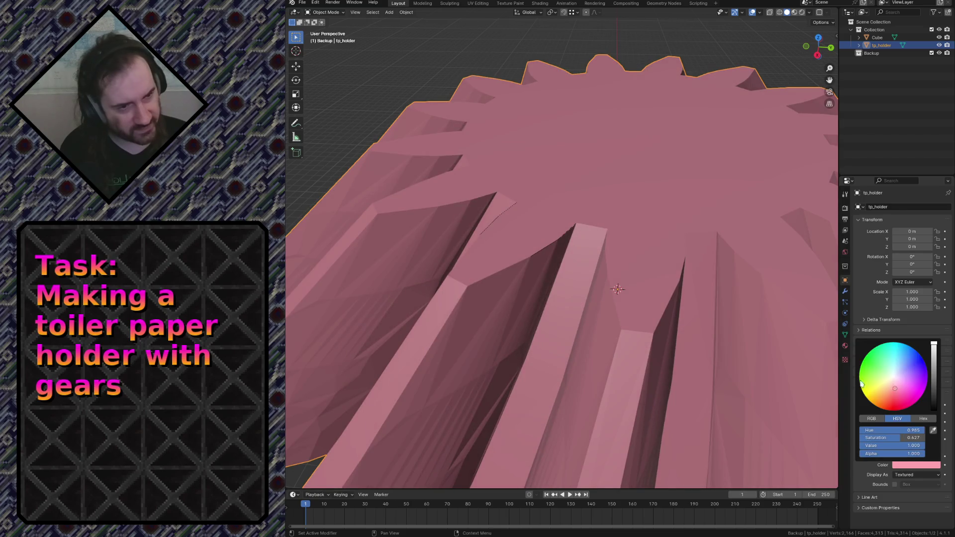
{"action": "left_click", "coordinate": [877, 36]}
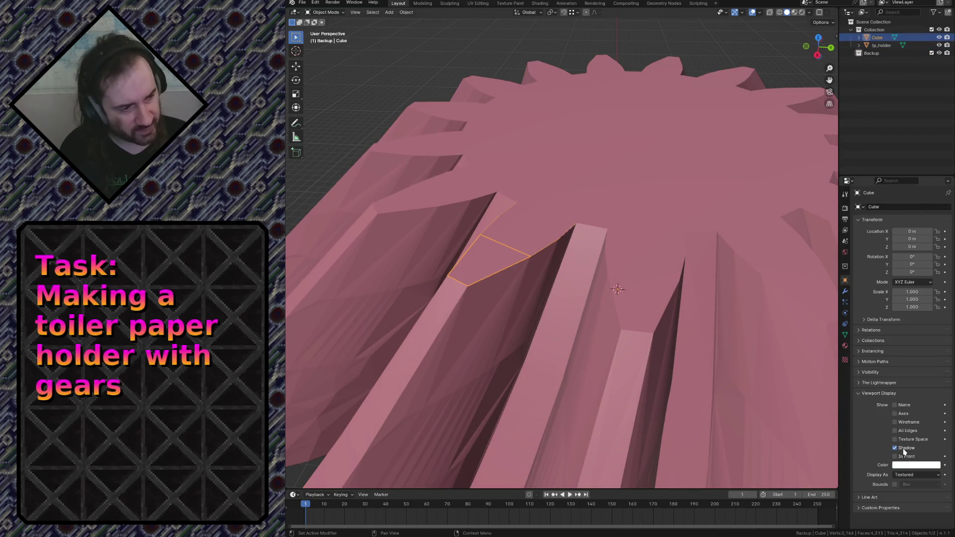
{"action": "key", "text": "Tab"}
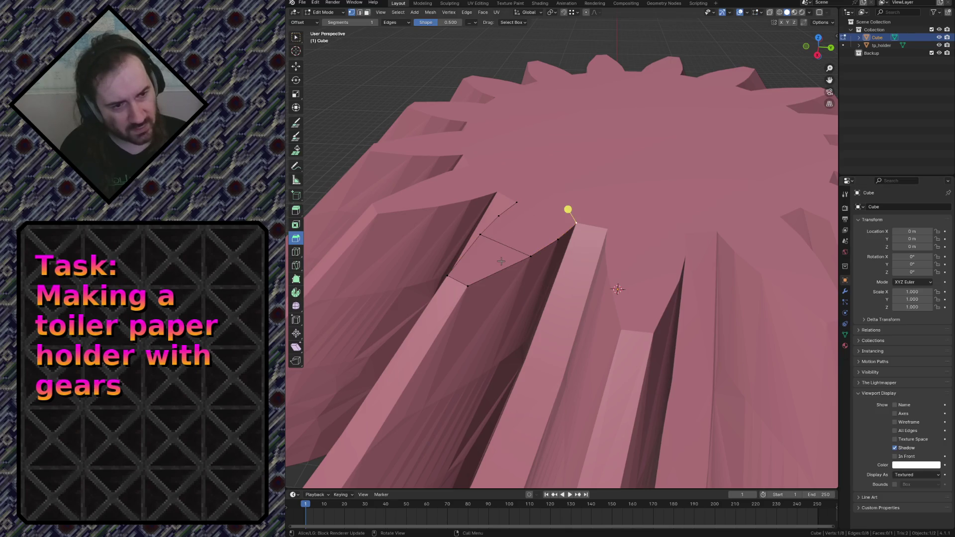
Step: Walk close to the patch face, try and undo an extrusion, then leave edit mode
{"action": "left_click", "coordinate": [502, 262]}
{"action": "key", "text": "Tab"}
{"action": "key", "text": "shift+grave"}
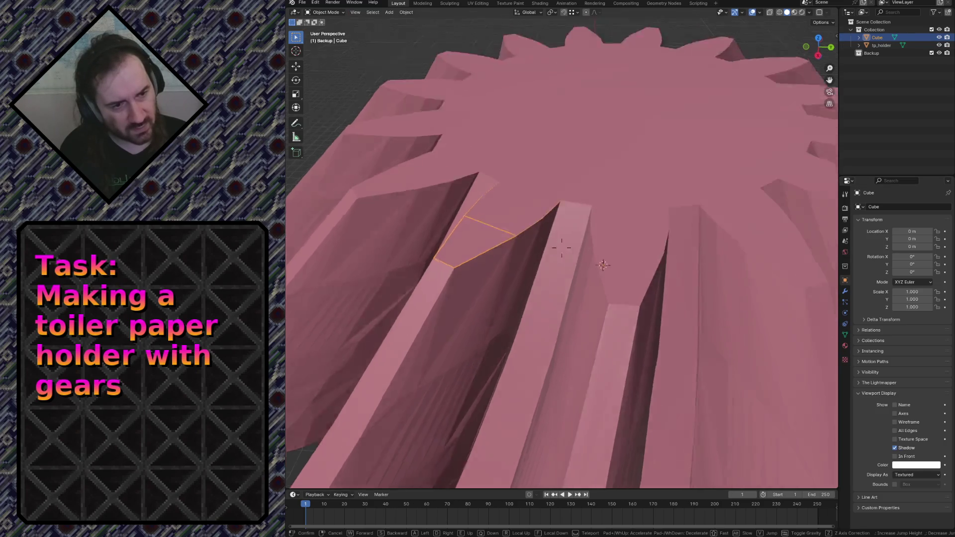
{"action": "key", "text": "w"}
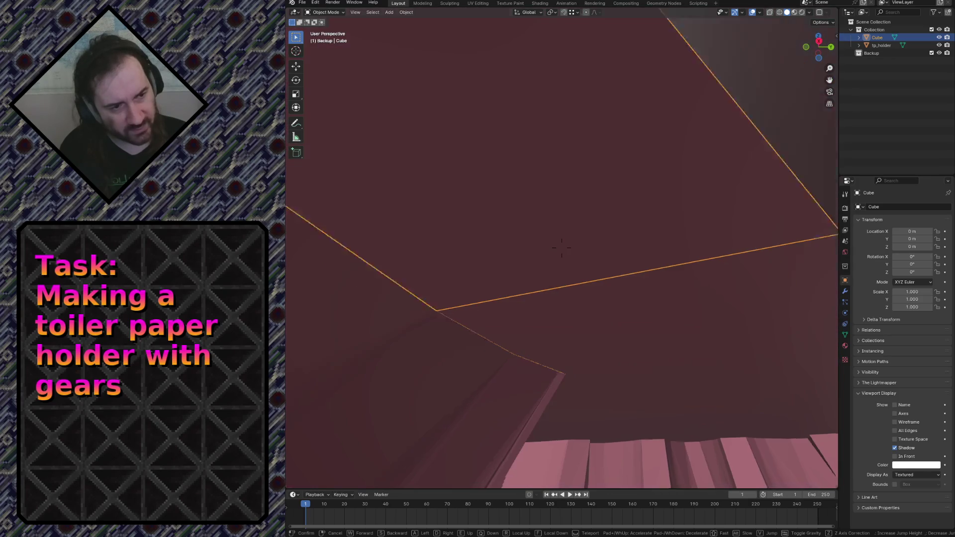
{"action": "key", "text": "Return"}
{"action": "key", "text": "Tab"}
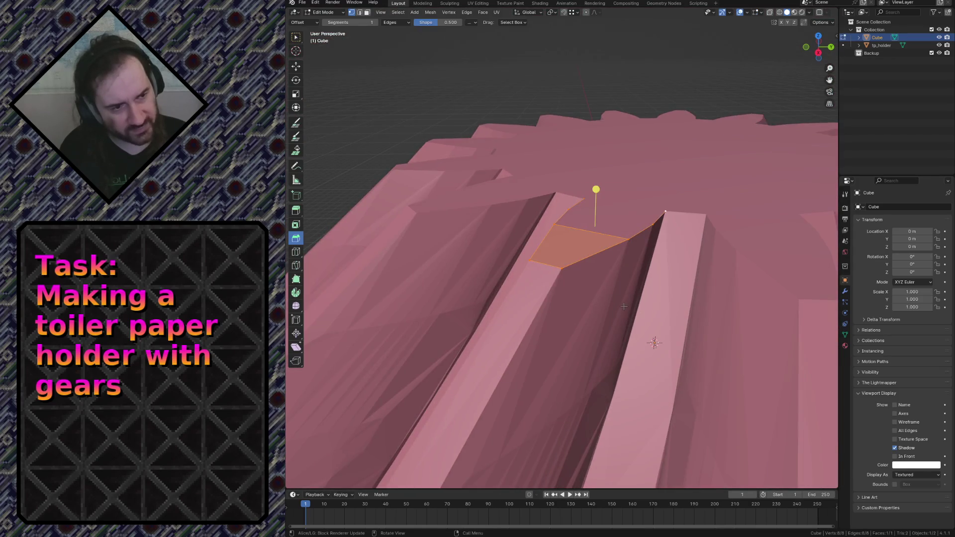
{"action": "key", "text": "e"}
{"action": "key", "text": "ctrl+z"}
{"action": "left_click", "coordinate": [611, 59]}
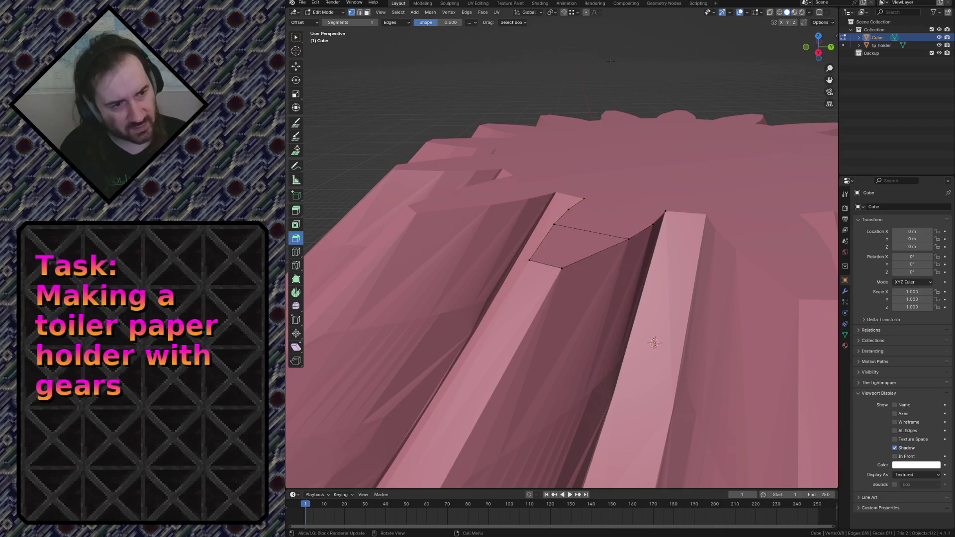
{"action": "key", "text": "ctrl+z"}
{"action": "left_click", "coordinate": [611, 61]}
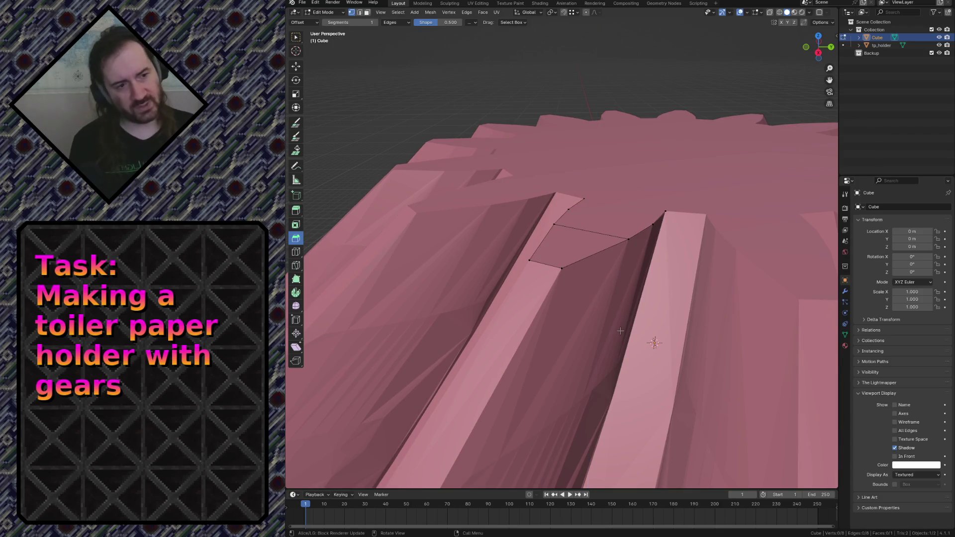
{"action": "key", "text": "Tab"}
Step: Try Display As Wire then Textured on tp_holder and enable its Viewport Display Wireframe overlay
{"action": "left_click", "coordinate": [683, 185]}
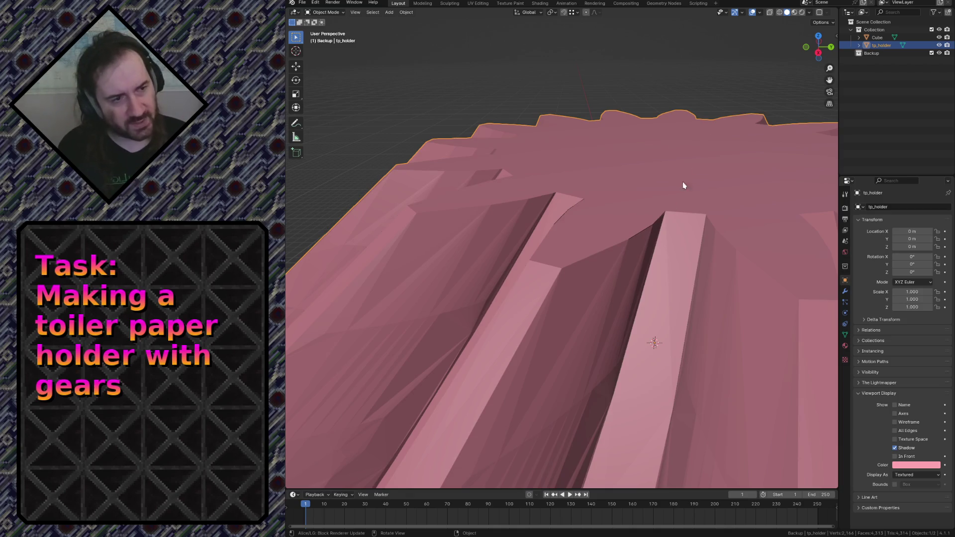
{"action": "left_click", "coordinate": [807, 13]}
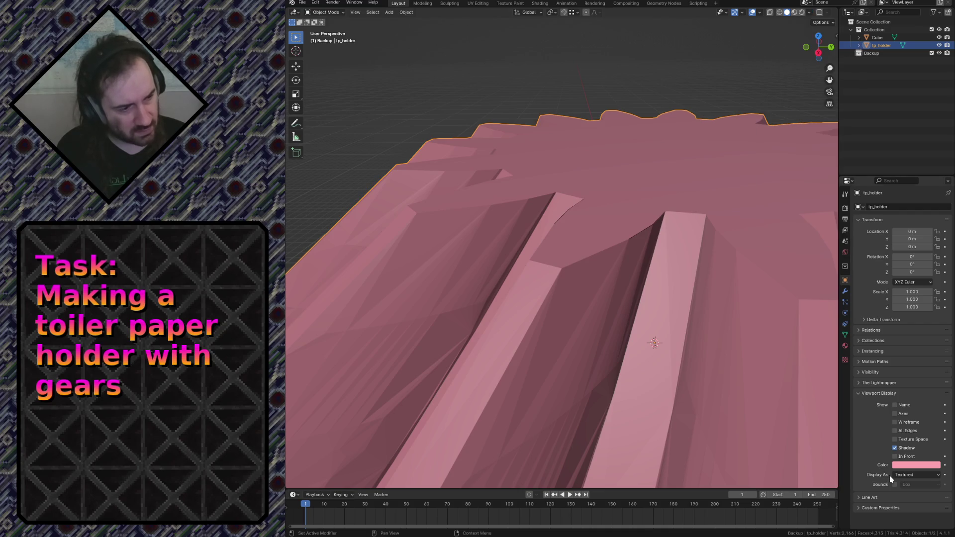
{"action": "left_click", "coordinate": [902, 475]}
{"action": "left_click", "coordinate": [909, 492]}
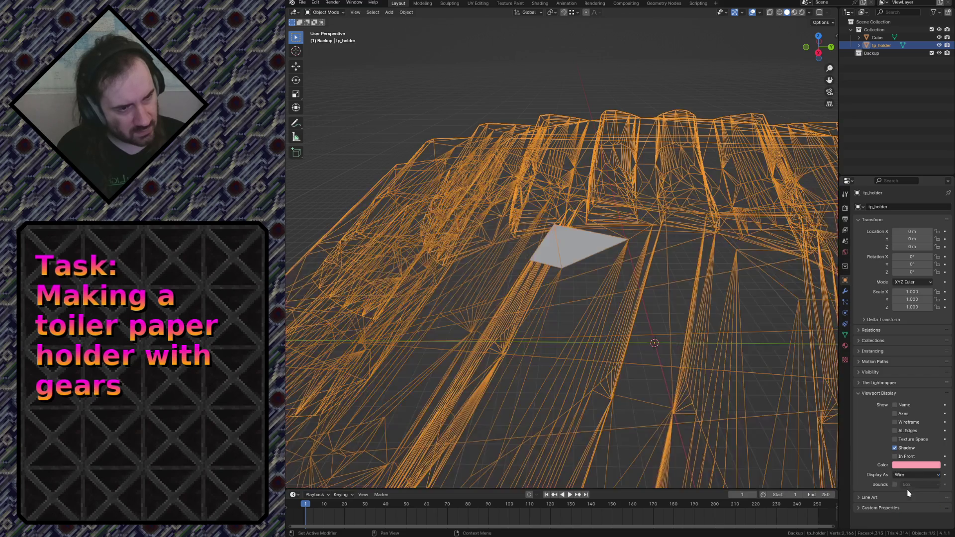
{"action": "left_click", "coordinate": [914, 477]}
{"action": "left_click", "coordinate": [916, 508]}
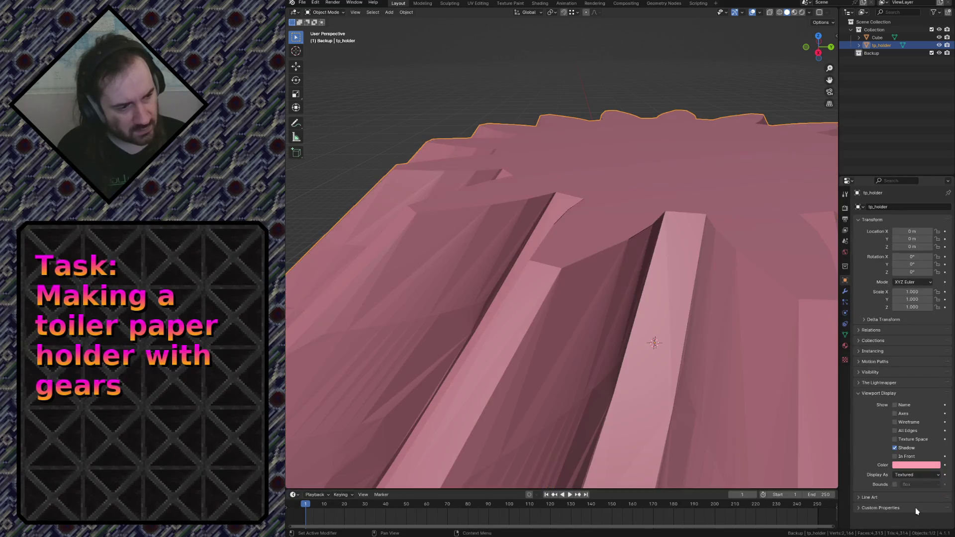
{"action": "left_click", "coordinate": [895, 422]}
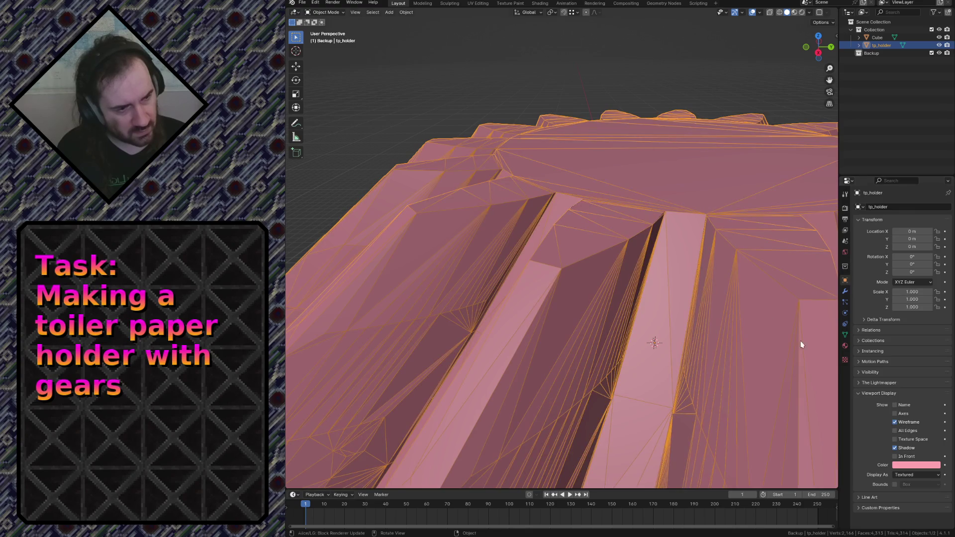
{"action": "key", "text": "alt+a"}
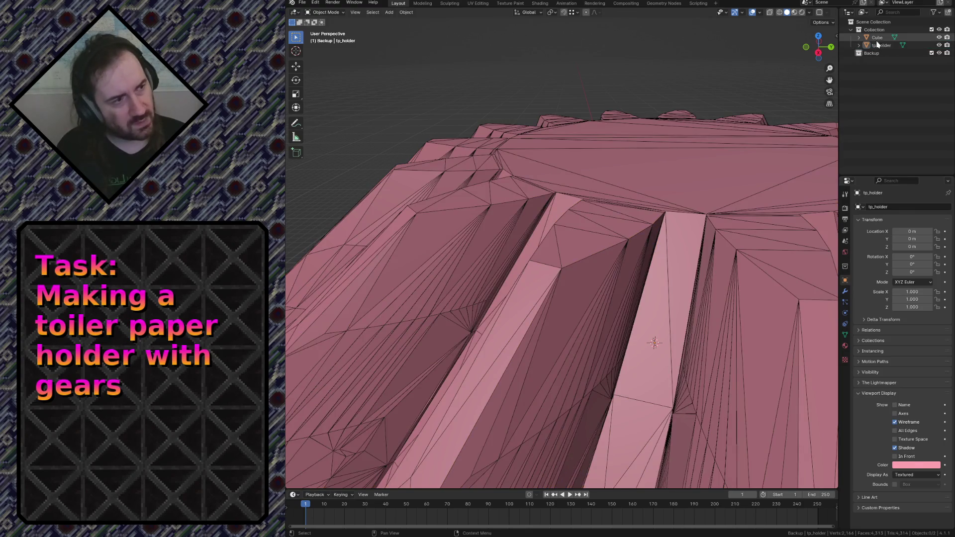
Step: Select the Cube patch, enter edit mode and select its face
{"action": "left_click", "coordinate": [876, 38]}
{"action": "key", "text": "Tab"}
{"action": "left_click", "coordinate": [597, 227]}
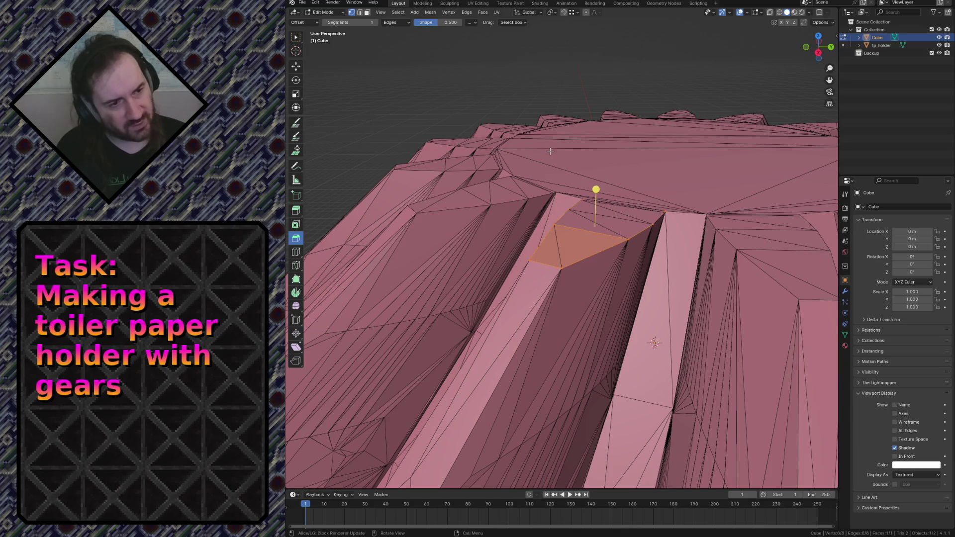
Step: Try the tp_holder gear's draw style as plain solid, then return it to textured
{"action": "key", "text": "shift+grave"}
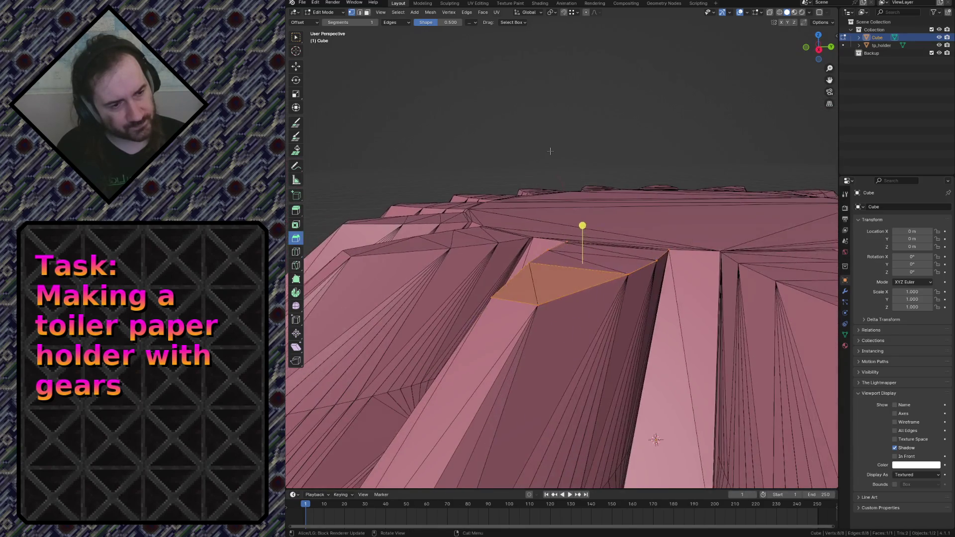
{"action": "key", "text": "Tab"}
{"action": "left_click", "coordinate": [554, 336]}
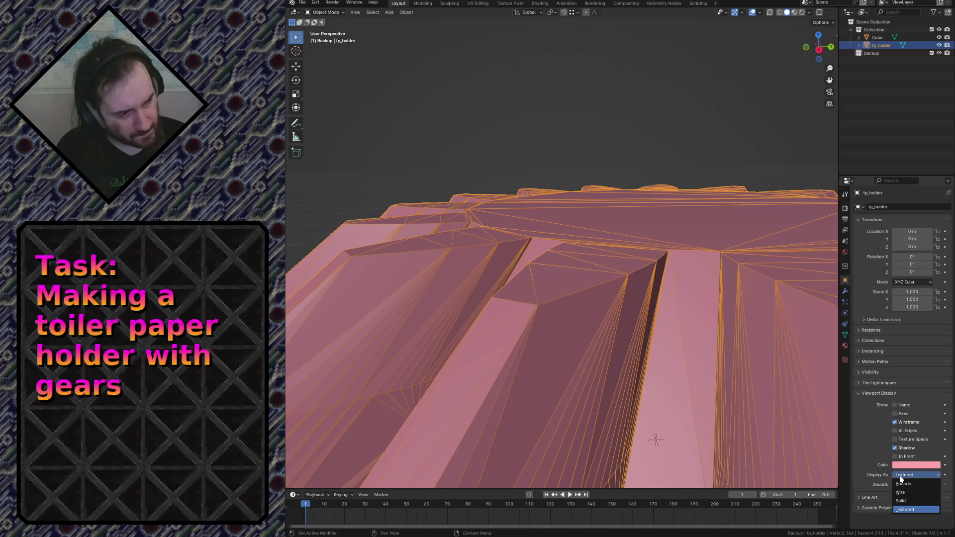
{"action": "left_click", "coordinate": [904, 501]}
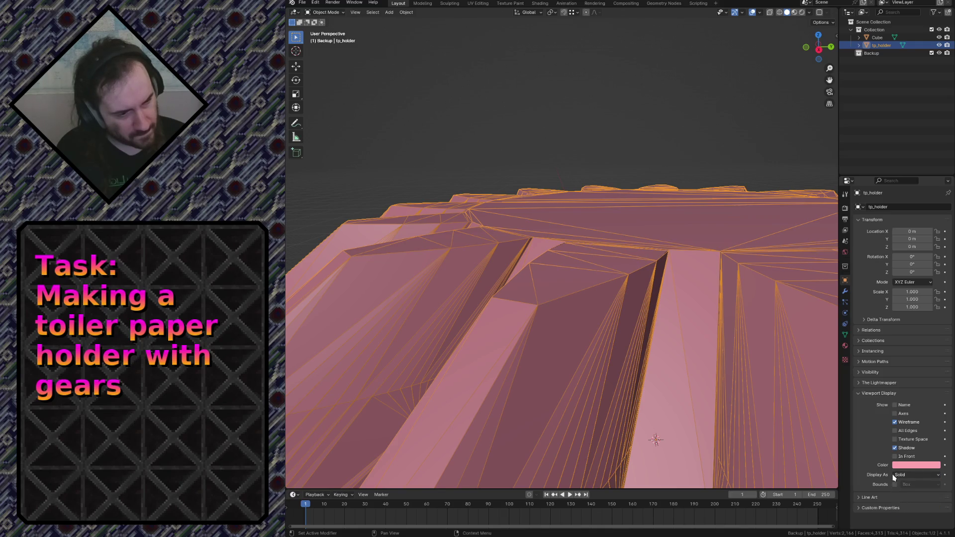
{"action": "left_click", "coordinate": [900, 479]}
{"action": "left_click", "coordinate": [904, 509]}
{"action": "left_click", "coordinate": [896, 485]}
Step: Enable In Front display for the Cube patch and select a corner vertex of its mesh for bevelling
{"action": "left_click", "coordinate": [873, 37]}
{"action": "left_click", "coordinate": [895, 455]}
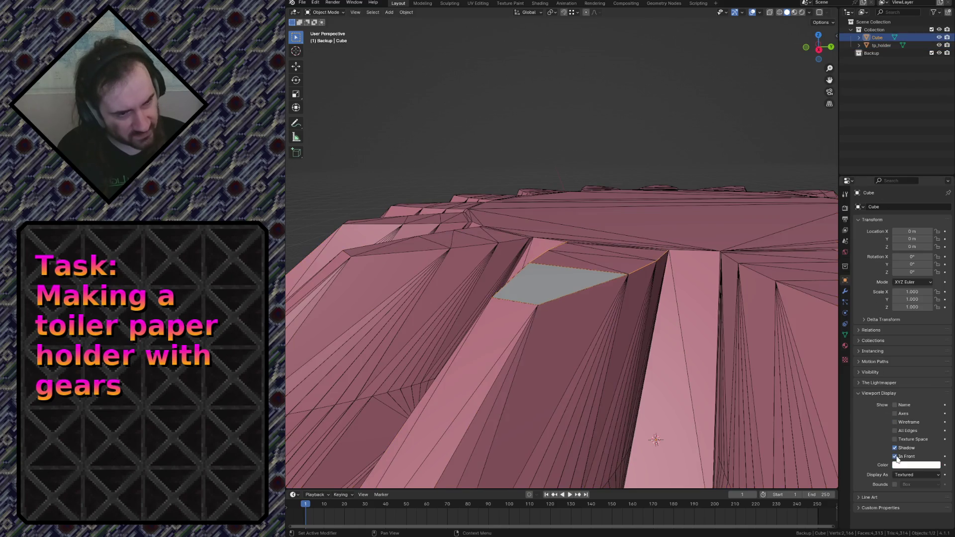
{"action": "left_click", "coordinate": [629, 125]}
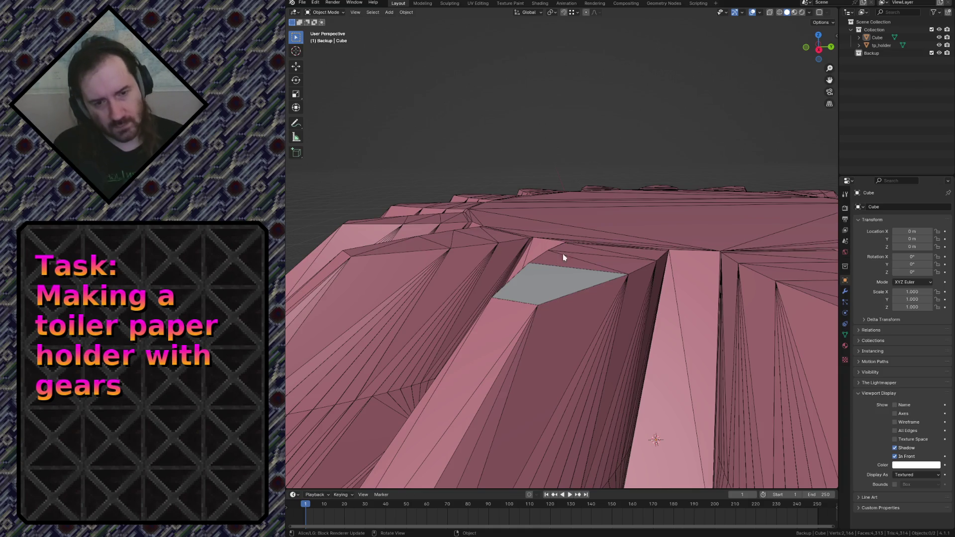
{"action": "left_click", "coordinate": [536, 281]}
{"action": "key", "text": "Tab"}
{"action": "left_click", "coordinate": [548, 250]}
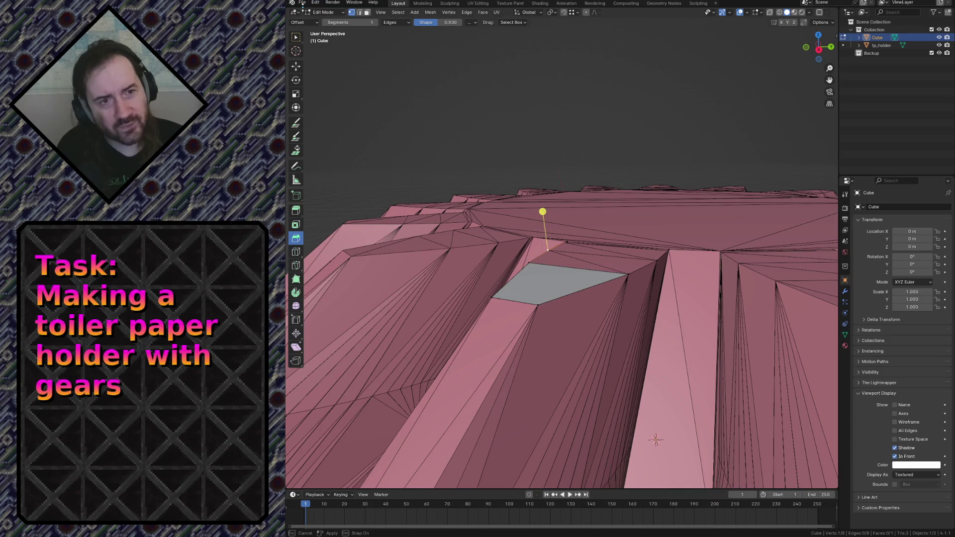
Step: Browse the File/Edit menus, reselect the grey face's top edge and show the RetopoFlow popover
{"action": "left_click", "coordinate": [303, 3]}
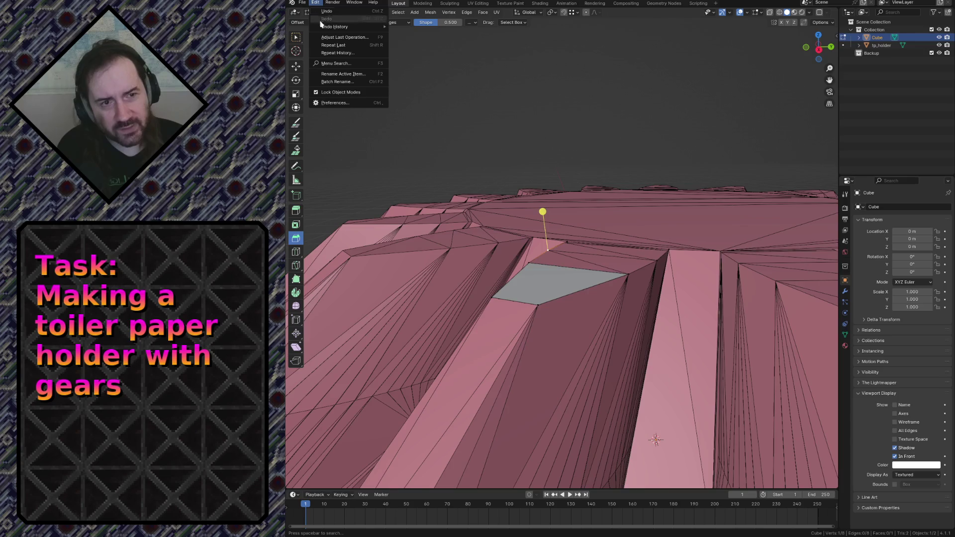
{"action": "key", "text": "Escape"}
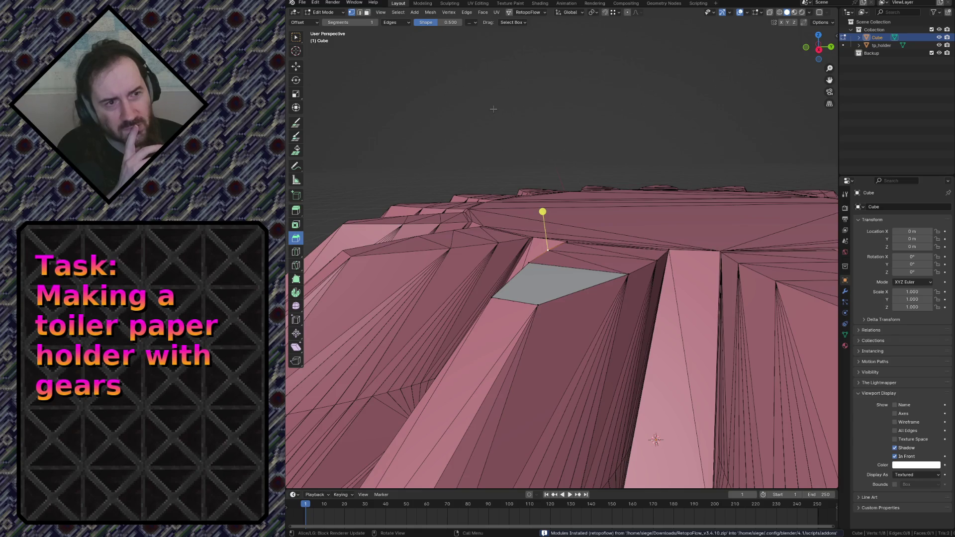
{"action": "key", "text": "Tab"}
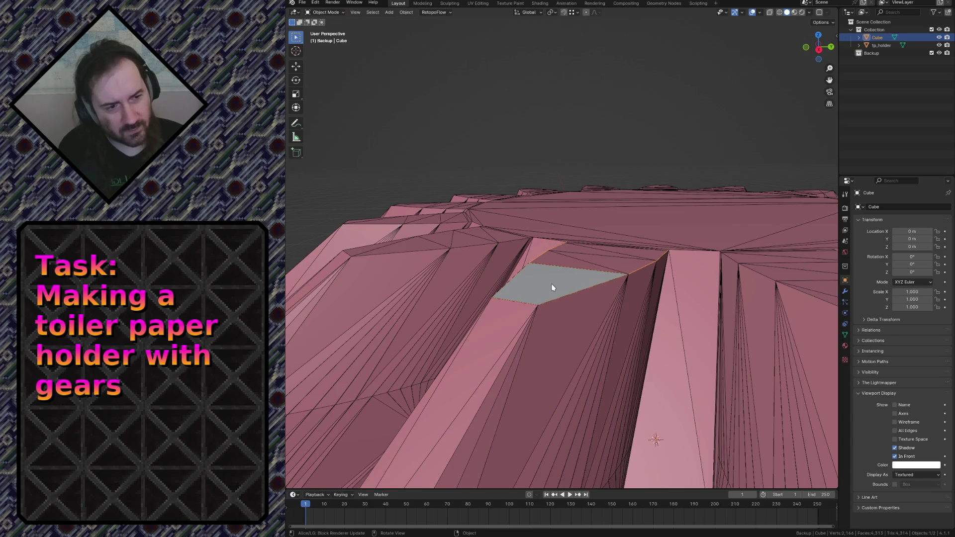
{"action": "key", "text": "Tab"}
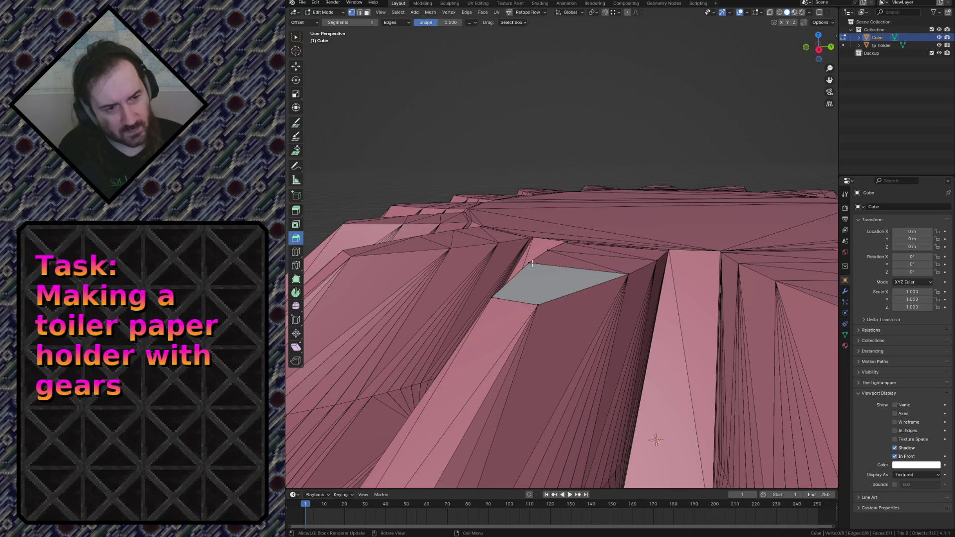
{"action": "left_click", "coordinate": [540, 266]}
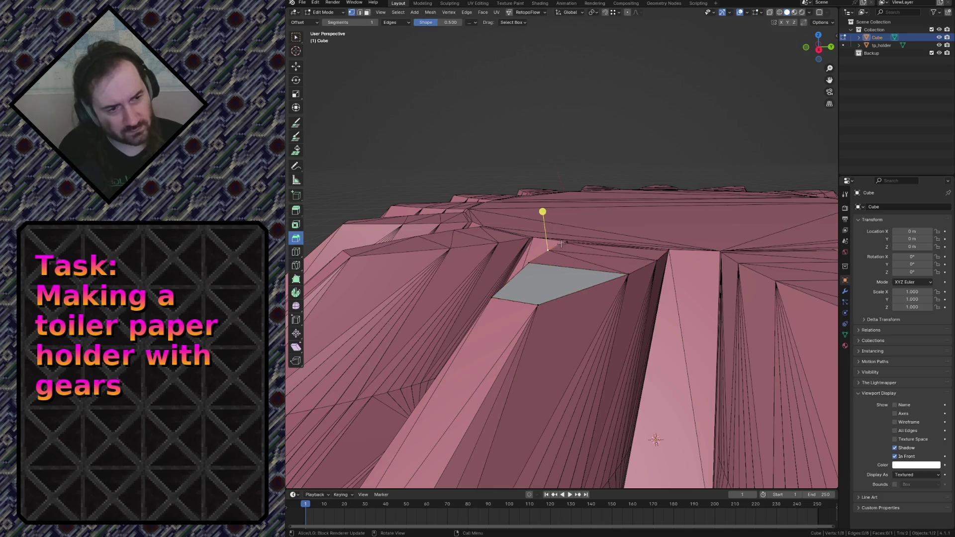
{"action": "left_click", "coordinate": [536, 13]}
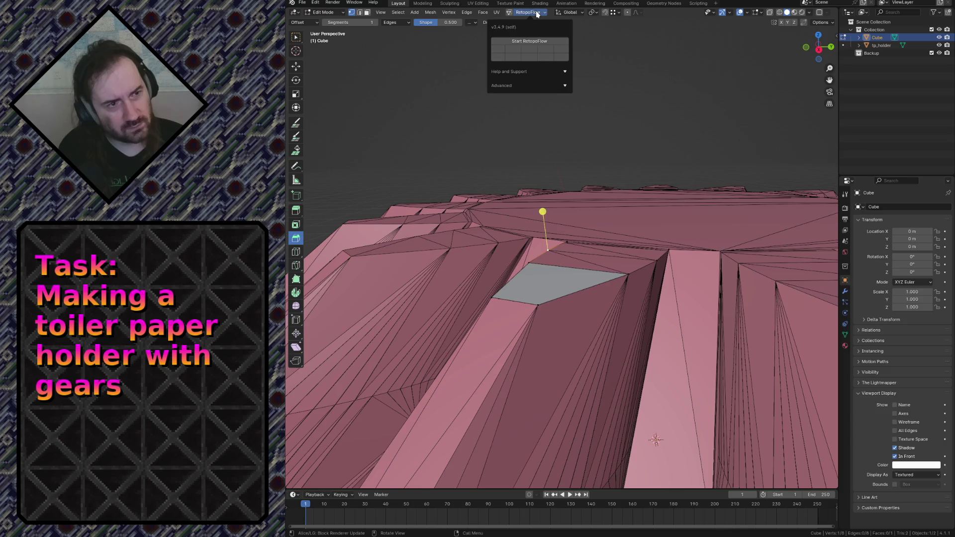
Step: Start RetopoFlow on the gear and close its Welcome help window
{"action": "left_click", "coordinate": [503, 43]}
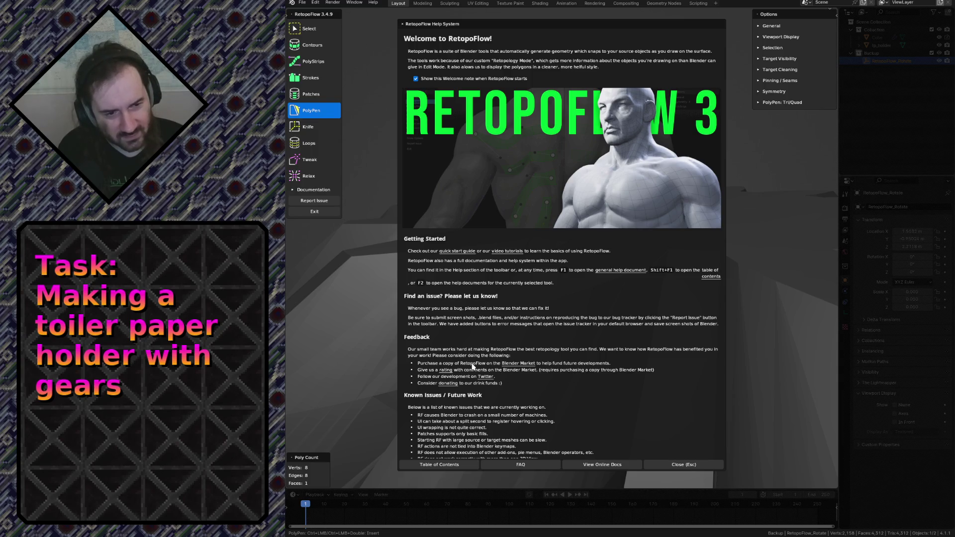
{"action": "scroll", "coordinate": [473, 367], "scroll_direction": "down", "scroll_amount": 2}
{"action": "left_click", "coordinate": [670, 465]}
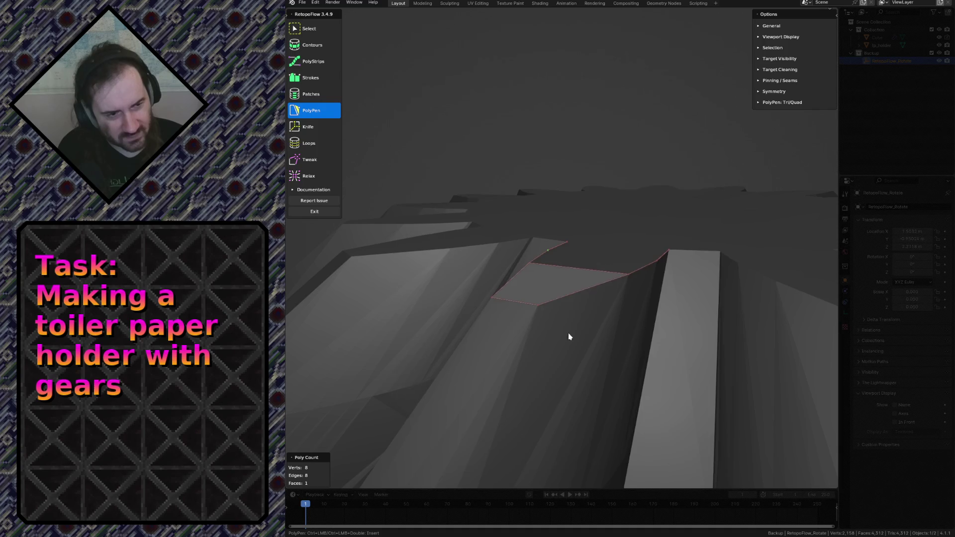
Step: With PolyPen, add two more quads across the tooth top and nudge the left vertex
{"action": "left_click", "coordinate": [657, 261]}
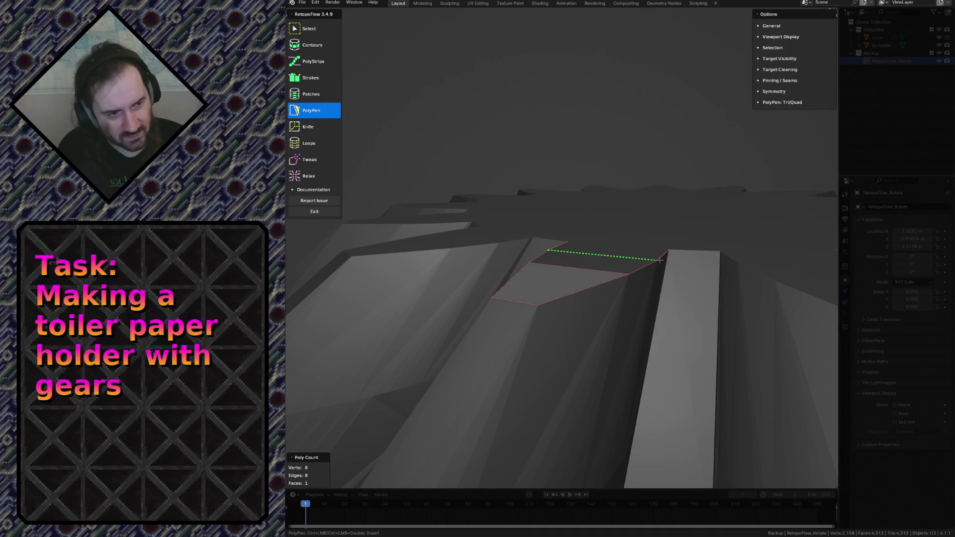
{"action": "left_click", "coordinate": [565, 241]}
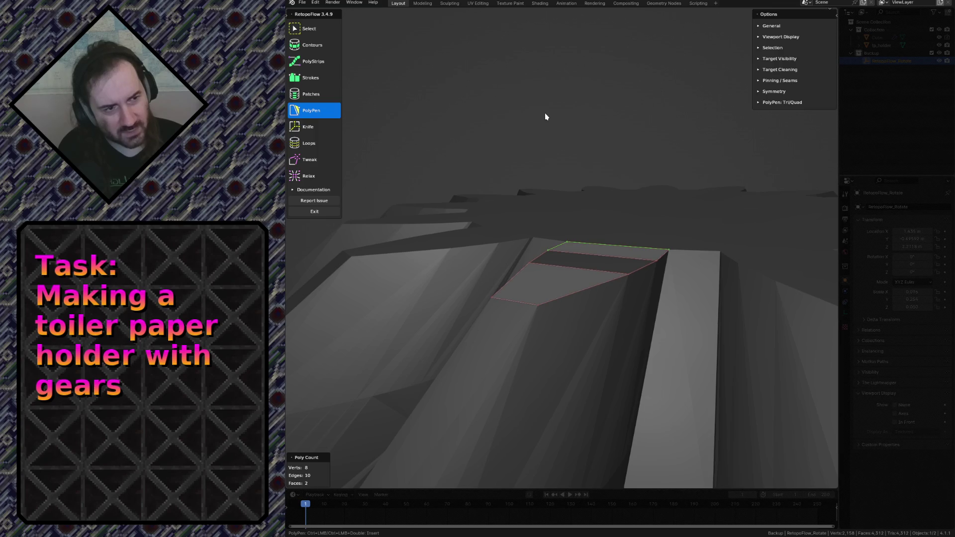
{"action": "middle_click_drag", "start_coordinate": [545, 113], "coordinate": [545, 118]}
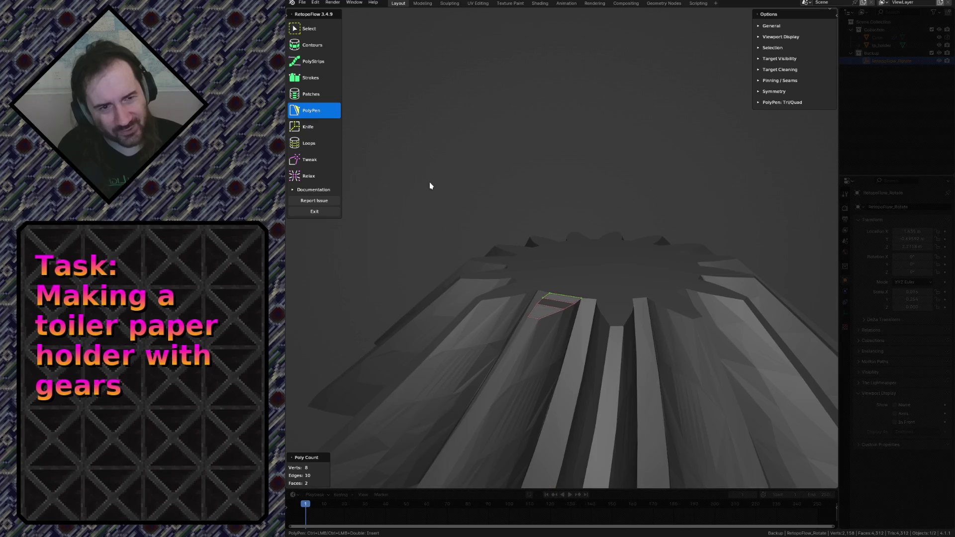
{"action": "middle_click_drag", "start_coordinate": [469, 216], "coordinate": [475, 202]}
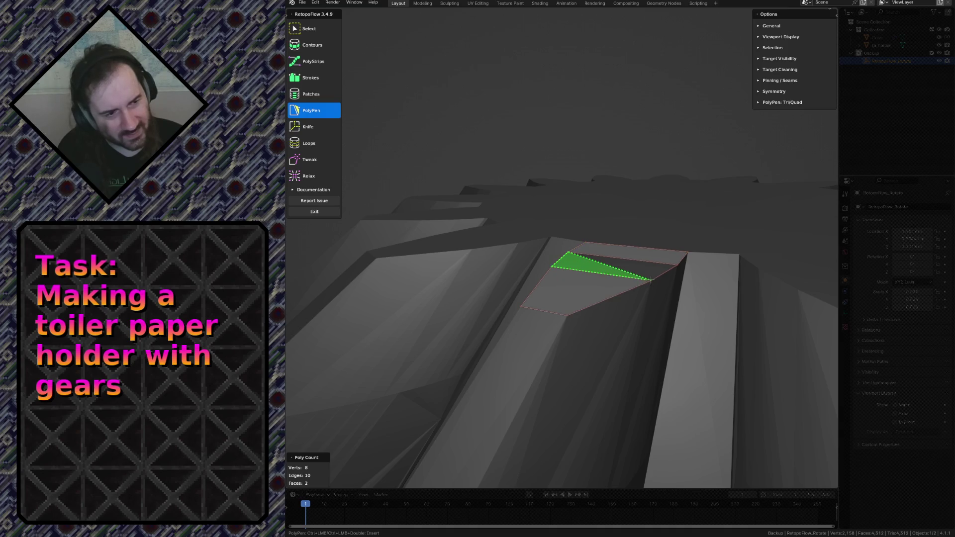
{"action": "left_click", "coordinate": [678, 265]}
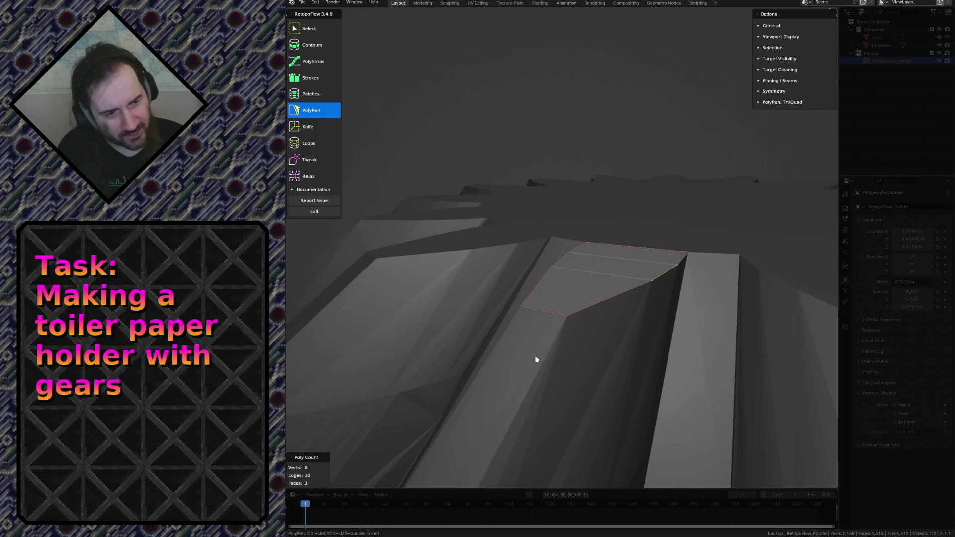
{"action": "scroll", "coordinate": [537, 359], "scroll_direction": "up", "scroll_amount": 5}
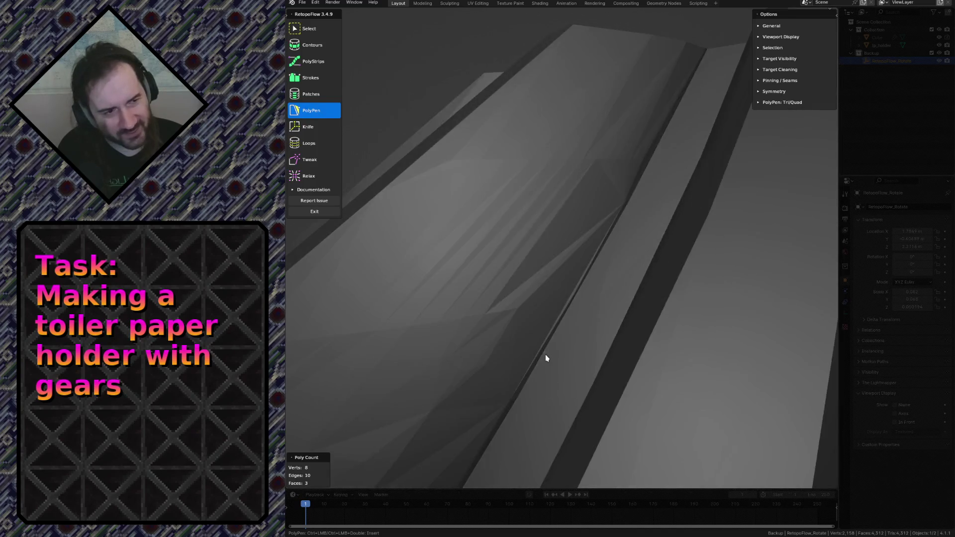
{"action": "scroll", "coordinate": [545, 359], "scroll_direction": "down", "scroll_amount": 2}
{"action": "scroll", "coordinate": [544, 359], "scroll_direction": "down", "scroll_amount": 1}
{"action": "scroll", "coordinate": [544, 360], "scroll_direction": "down", "scroll_amount": 1}
{"action": "scroll", "coordinate": [543, 360], "scroll_direction": "down", "scroll_amount": 1}
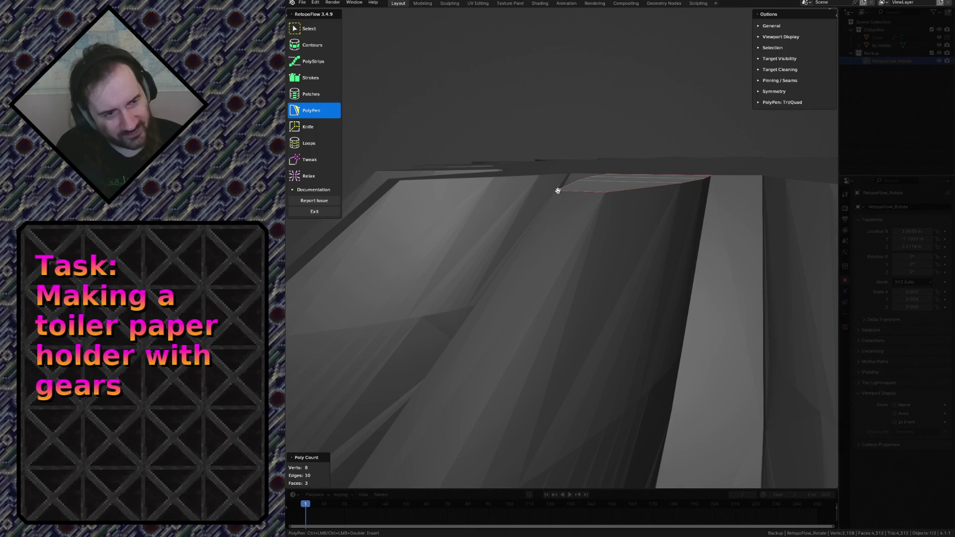
{"action": "left_click_drag", "start_coordinate": [555, 191], "coordinate": [554, 190]}
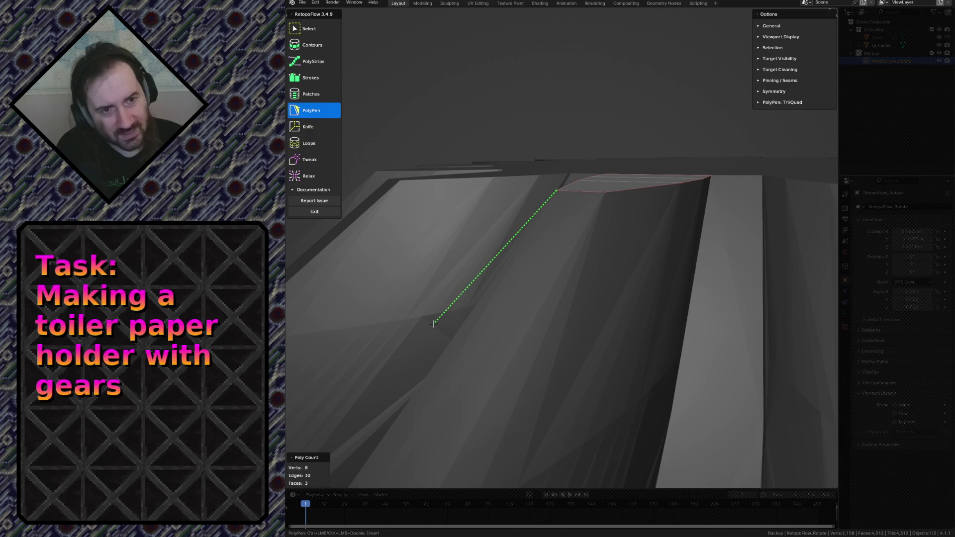
Step: Try the Loops and Contours tools, then fall back to Select
{"action": "left_click", "coordinate": [314, 142]}
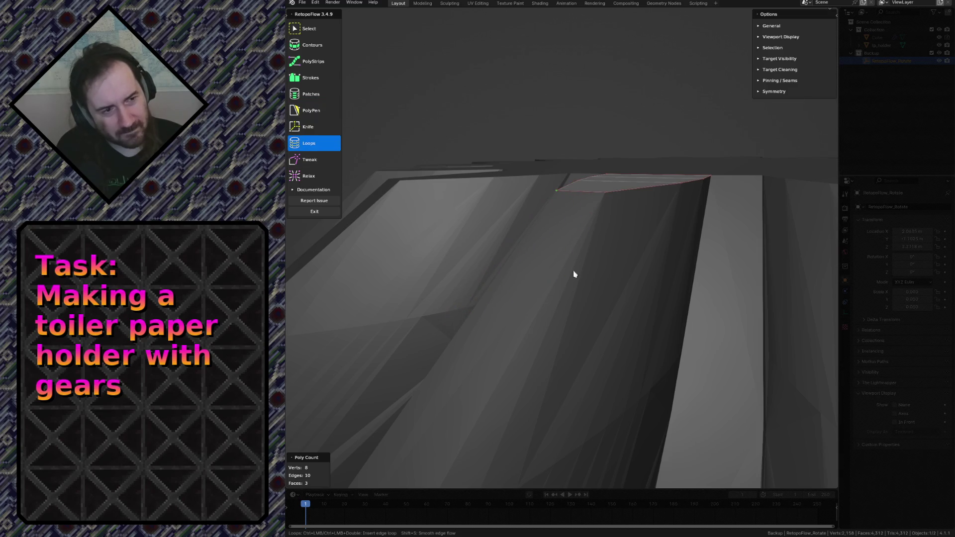
{"action": "scroll", "coordinate": [625, 210], "scroll_direction": "down", "scroll_amount": 5}
{"action": "scroll", "coordinate": [617, 213], "scroll_direction": "up", "scroll_amount": 5}
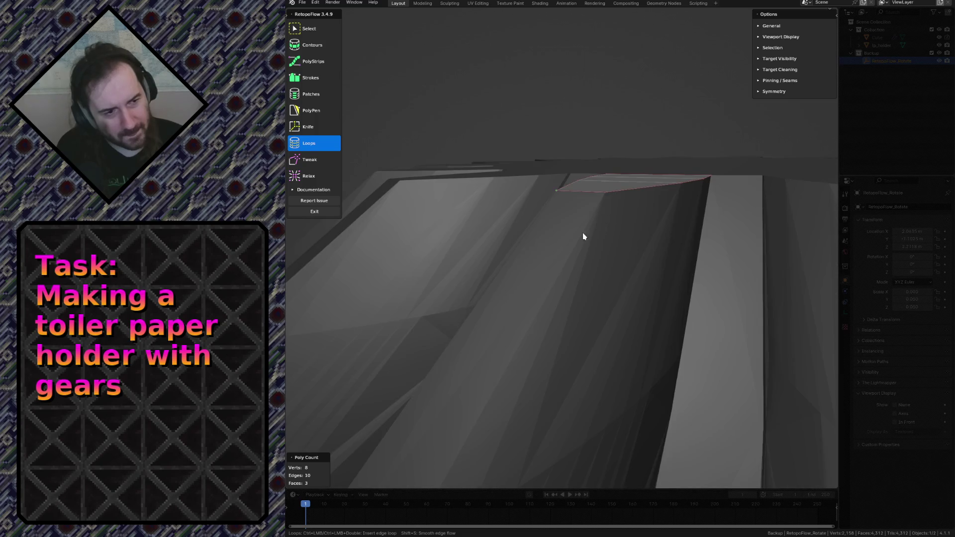
{"action": "mouse_move", "coordinate": [583, 235]}
{"action": "middle_mouse_down"}
{"action": "mouse_move", "coordinate": [580, 311]}
{"action": "mouse_move", "coordinate": [588, 329]}
{"action": "mouse_move", "coordinate": [586, 318]}
{"action": "middle_mouse_up"}
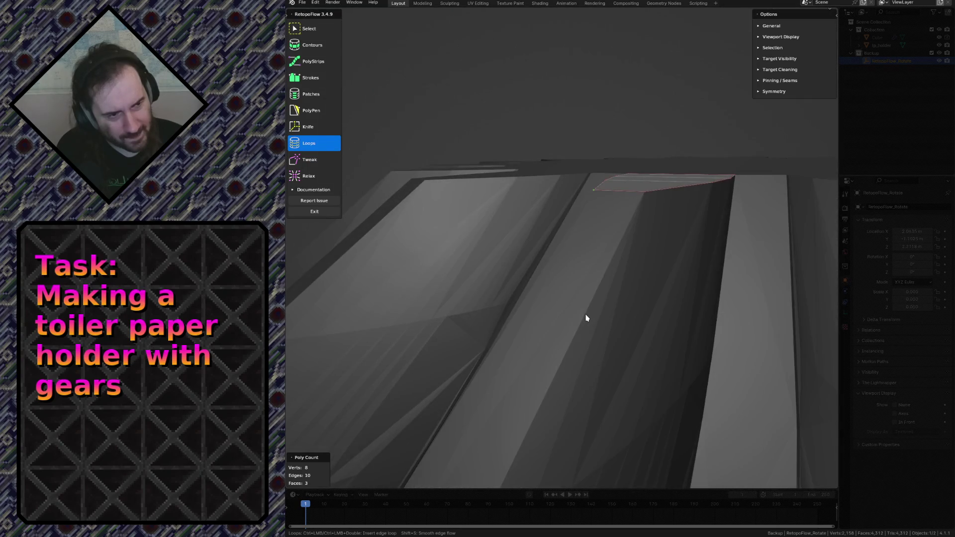
{"action": "left_click", "coordinate": [324, 50]}
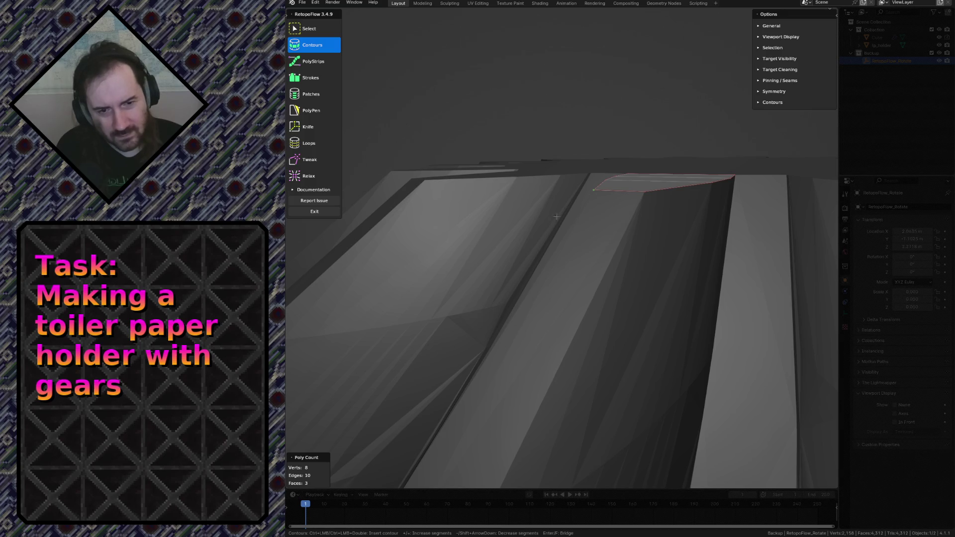
{"action": "key", "text": "Escape"}
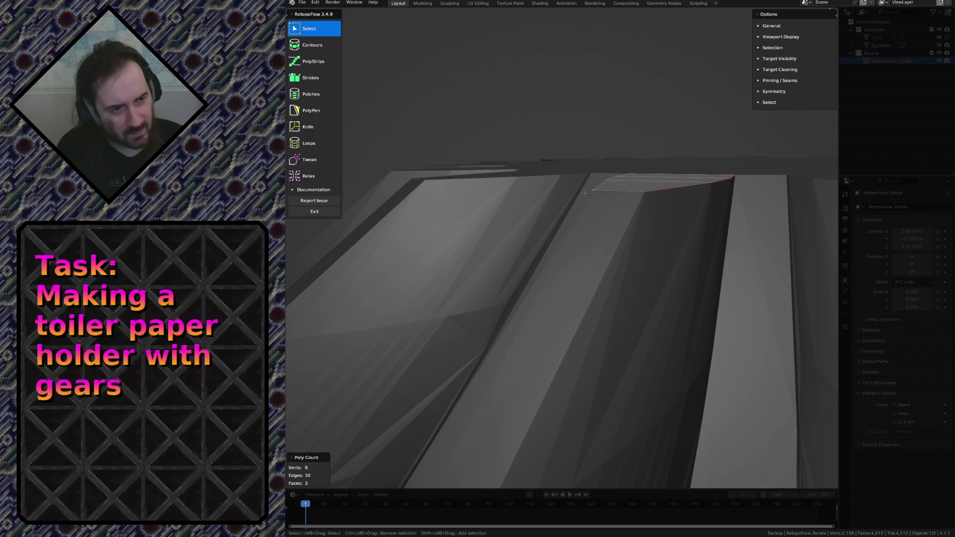
Step: Try Contours and PolyStrips, then settle on the Strokes tool
{"action": "left_click", "coordinate": [312, 45]}
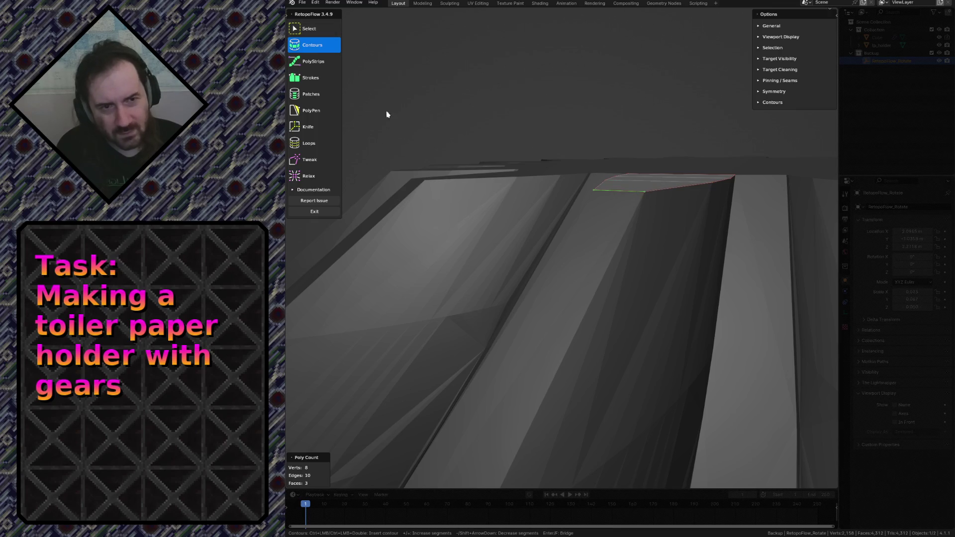
{"action": "left_click", "coordinate": [314, 62]}
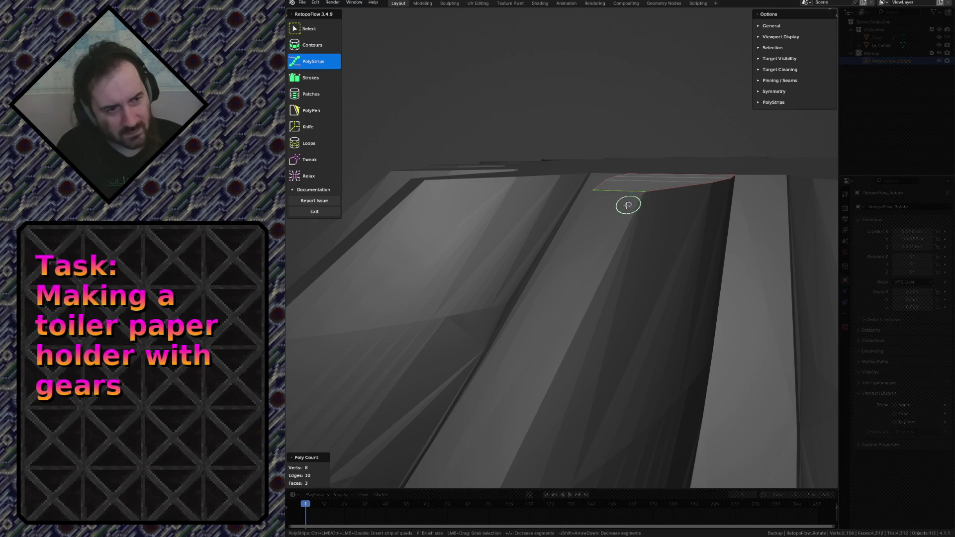
{"action": "mouse_move", "coordinate": [573, 272]}
{"action": "left_mouse_down"}
{"action": "mouse_move", "coordinate": [604, 219]}
{"action": "mouse_move", "coordinate": [537, 297]}
{"action": "left_mouse_up"}
{"action": "left_click", "coordinate": [314, 77]}
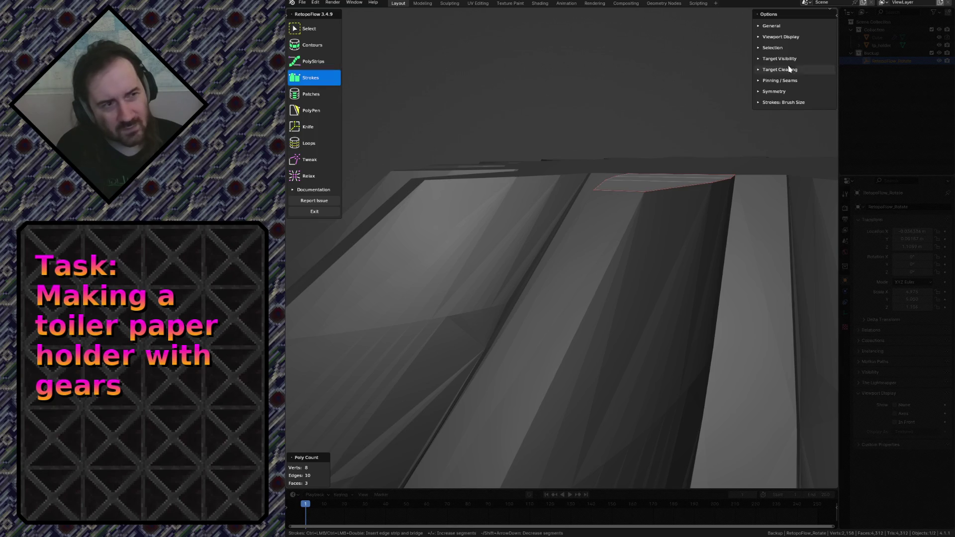
Step: Peek at the Viewport Display and General options, then activate the Select tool
{"action": "left_click", "coordinate": [784, 37]}
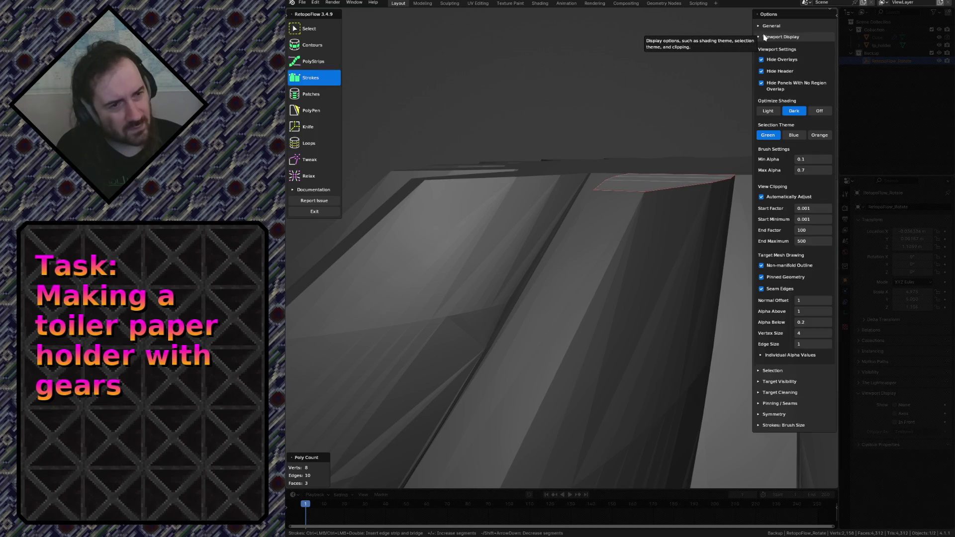
{"action": "left_click", "coordinate": [764, 37]}
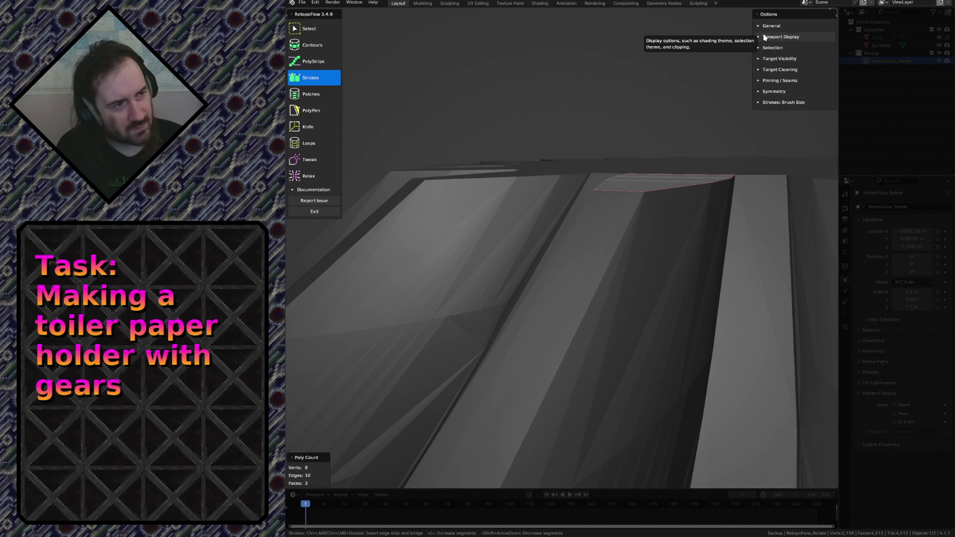
{"action": "left_click", "coordinate": [761, 27]}
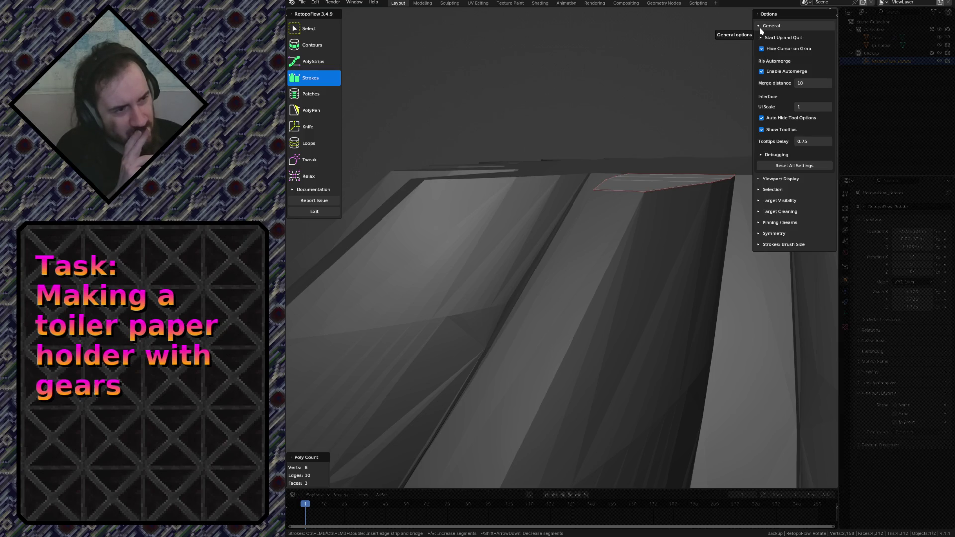
{"action": "left_click", "coordinate": [761, 28]}
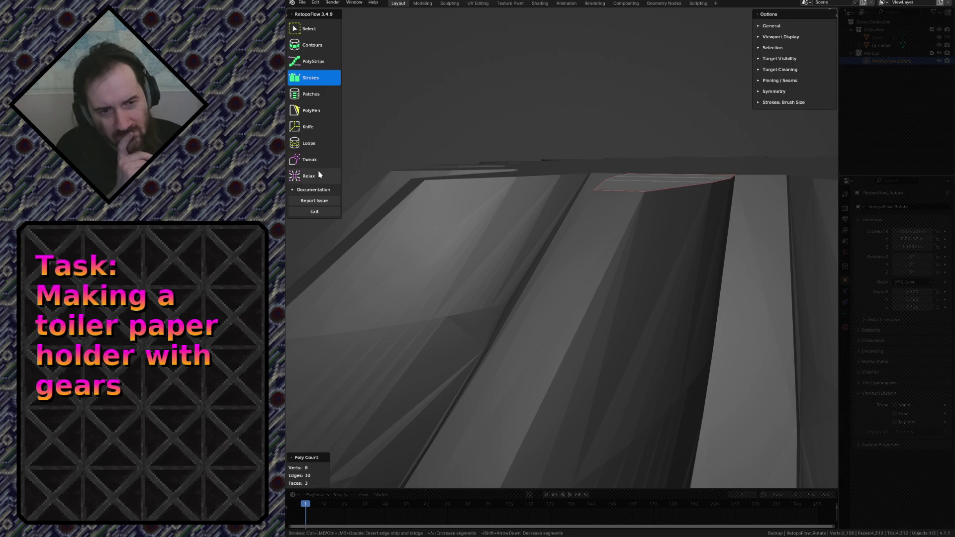
{"action": "left_click", "coordinate": [306, 30]}
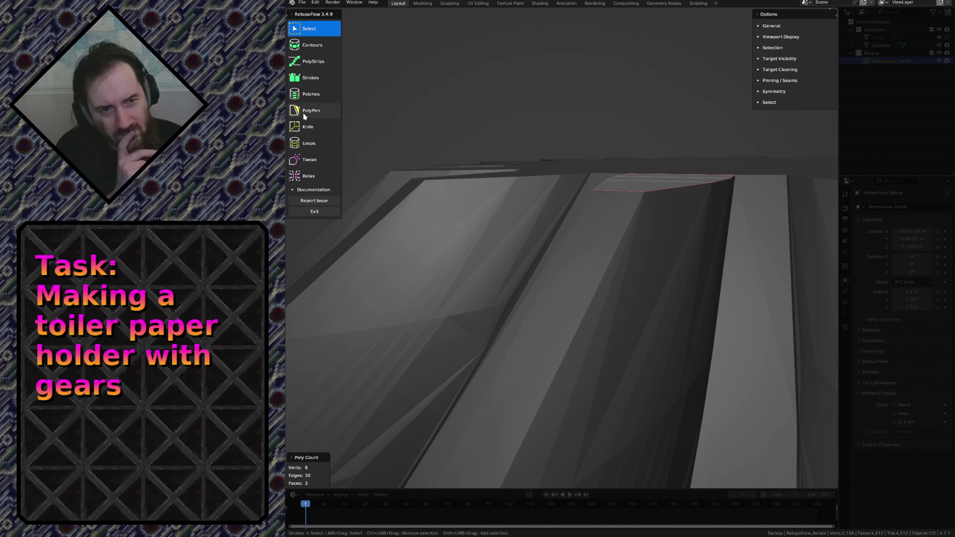
{"action": "left_click", "coordinate": [312, 110]}
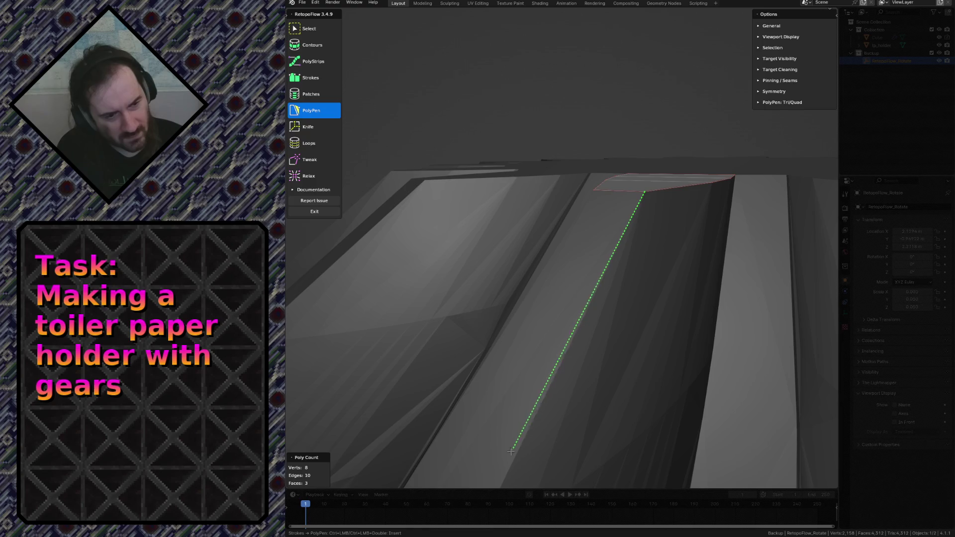
{"action": "left_click", "coordinate": [567, 352]}
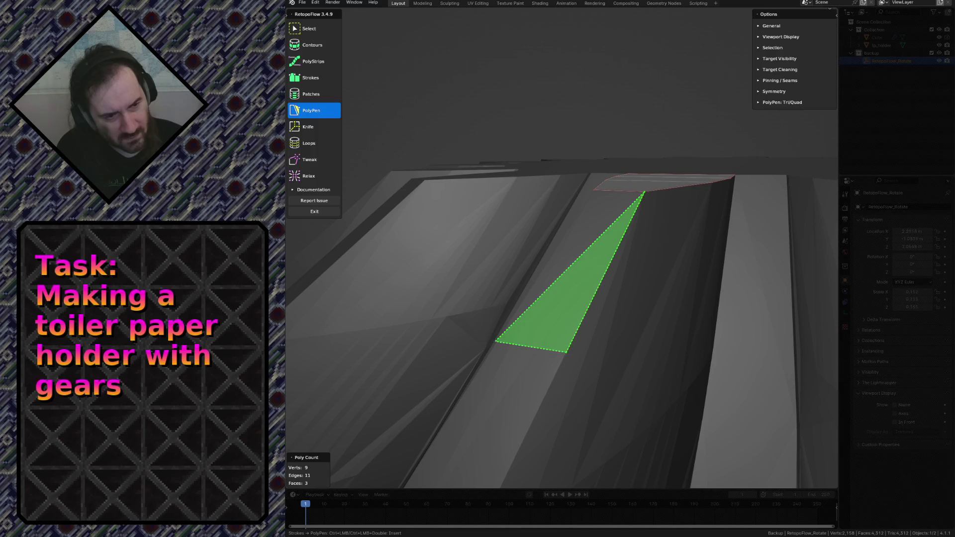
{"action": "left_click", "coordinate": [496, 343]}
{"action": "middle_click_drag", "start_coordinate": [513, 361], "coordinate": [515, 360]}
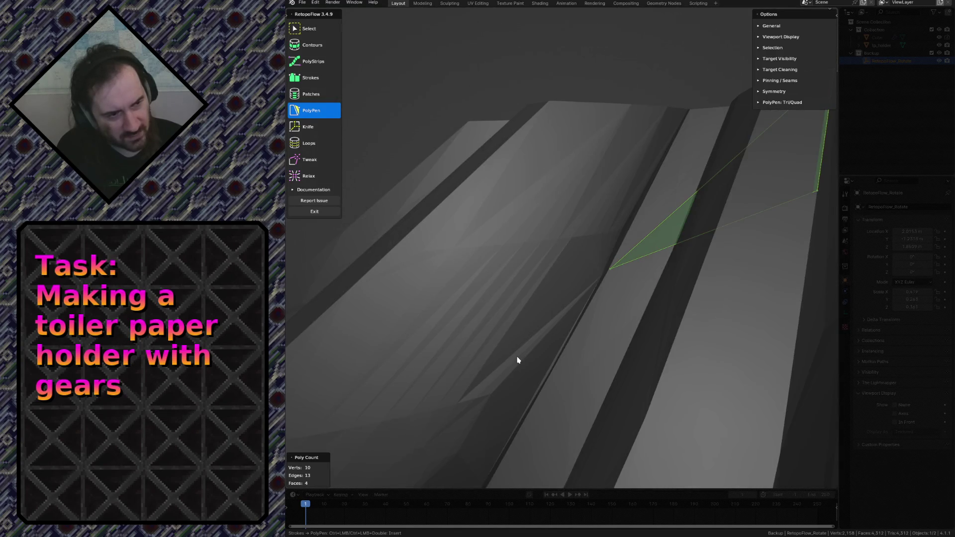
{"action": "key", "text": "ctrl+z"}
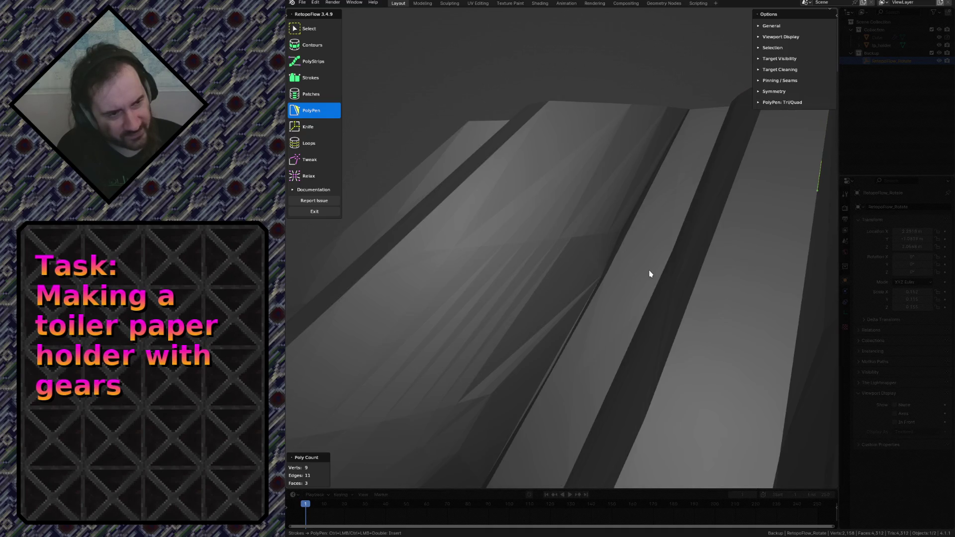
{"action": "middle_click_drag", "start_coordinate": [649, 274], "coordinate": [631, 259]}
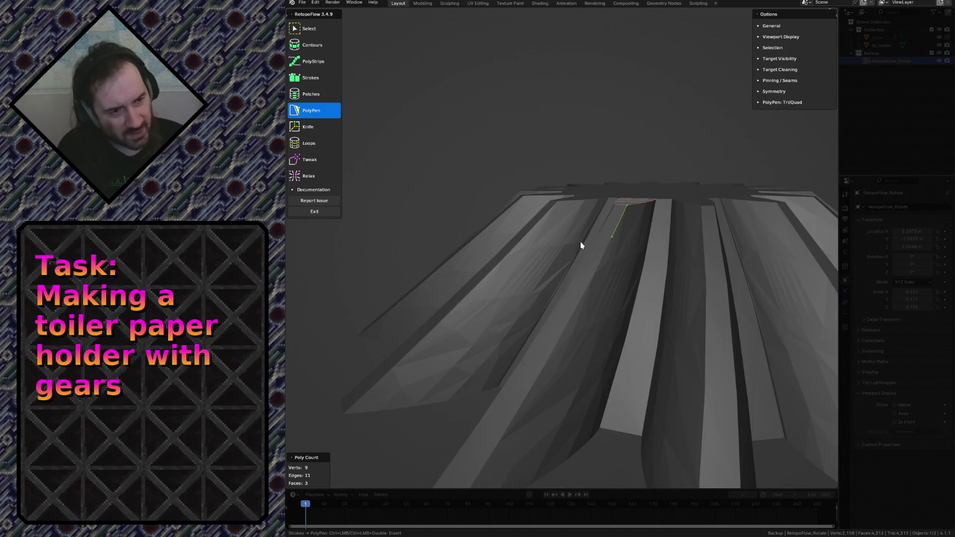
{"action": "mouse_move", "coordinate": [612, 237]}
{"action": "left_mouse_down"}
{"action": "mouse_move", "coordinate": [538, 367]}
{"action": "mouse_move", "coordinate": [612, 238]}
{"action": "left_mouse_up"}
{"action": "key", "text": "1"}
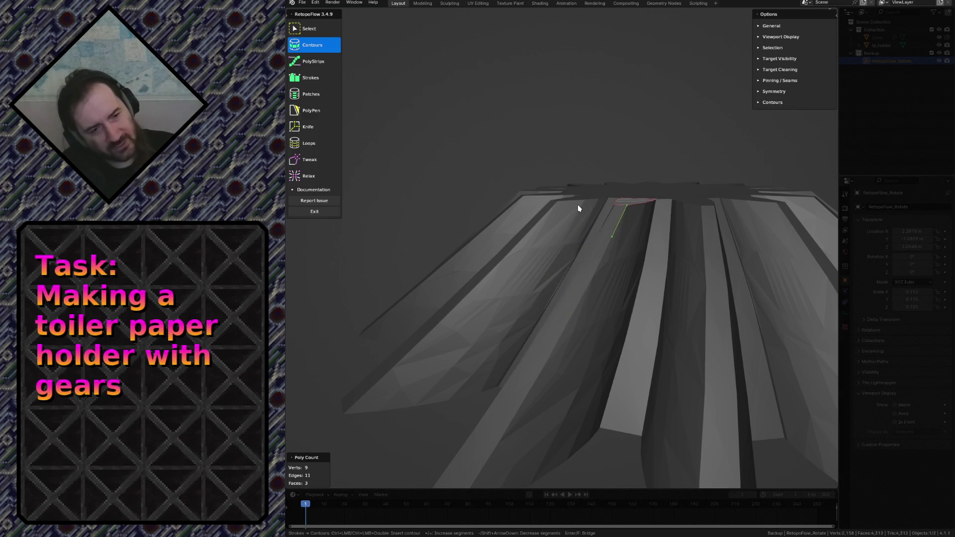
{"action": "key", "text": "2"}
{"action": "key", "text": "3"}
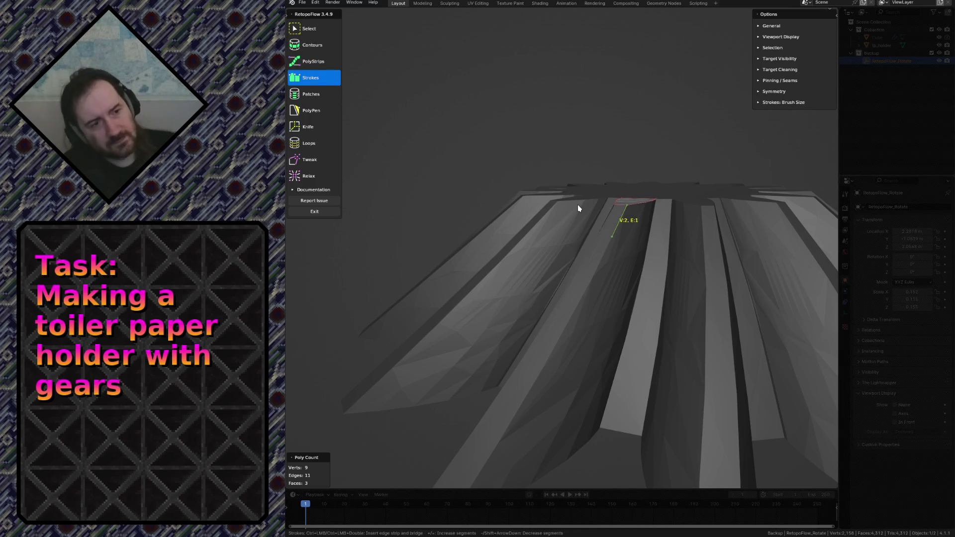
{"action": "scroll", "coordinate": [605, 139], "scroll_direction": "up", "scroll_amount": 5}
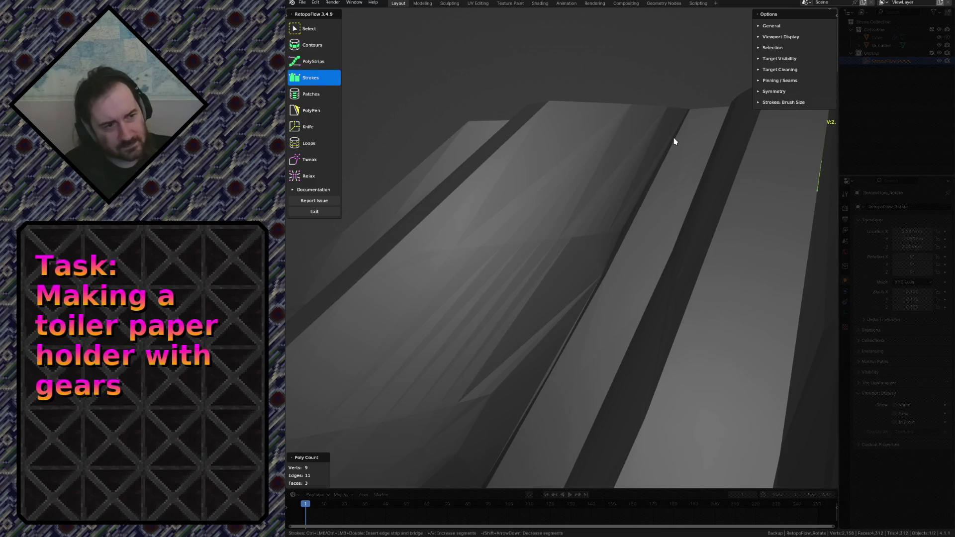
{"action": "scroll", "coordinate": [674, 141], "scroll_direction": "down", "scroll_amount": 5}
{"action": "key", "text": "4"}
{"action": "key", "text": "5"}
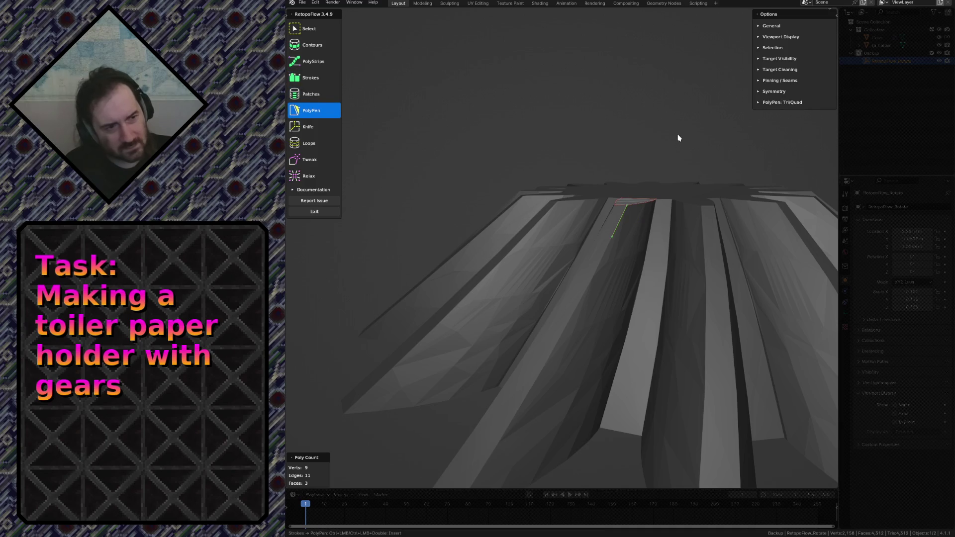
{"action": "scroll", "coordinate": [678, 138], "scroll_direction": "up", "scroll_amount": 5}
{"action": "middle_click_drag", "start_coordinate": [732, 156], "coordinate": [723, 166]}
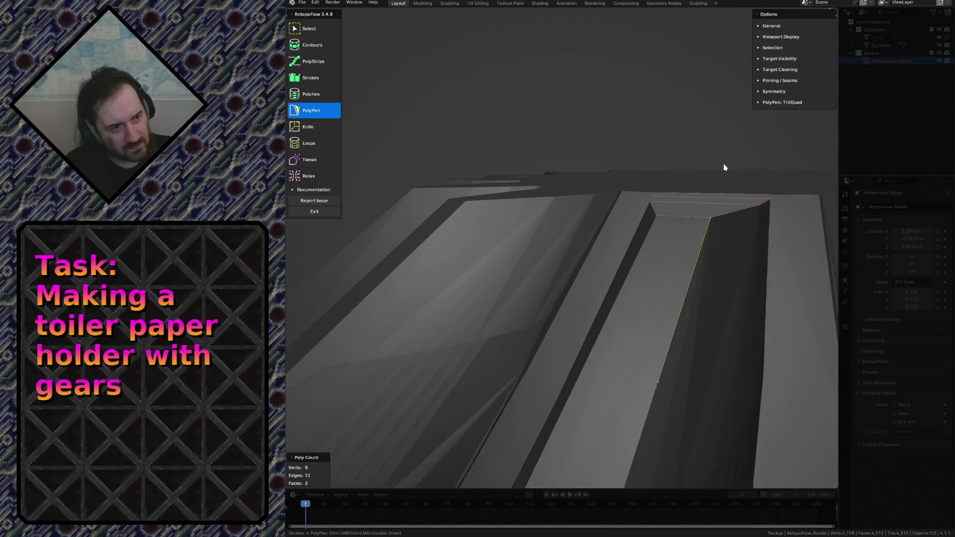
Step: Expand the 'PolyPen: Tri/Quad' options showing automerge and insert mode
{"action": "left_click", "coordinate": [568, 398]}
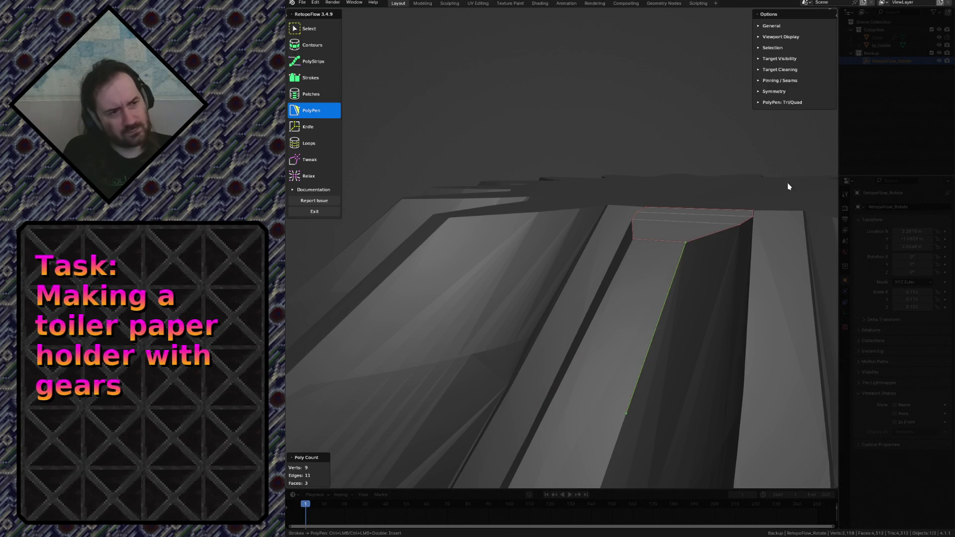
{"action": "left_click", "coordinate": [774, 104]}
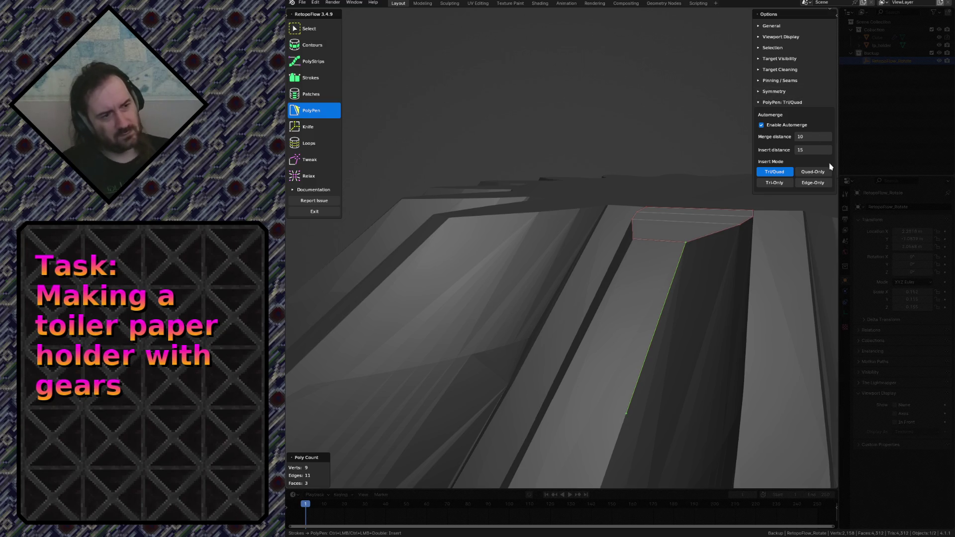
Step: Try Quad-Only, return to Tri/Quad, add a triangle down the gap wall and undo a stray vertex
{"action": "left_click", "coordinate": [813, 172]}
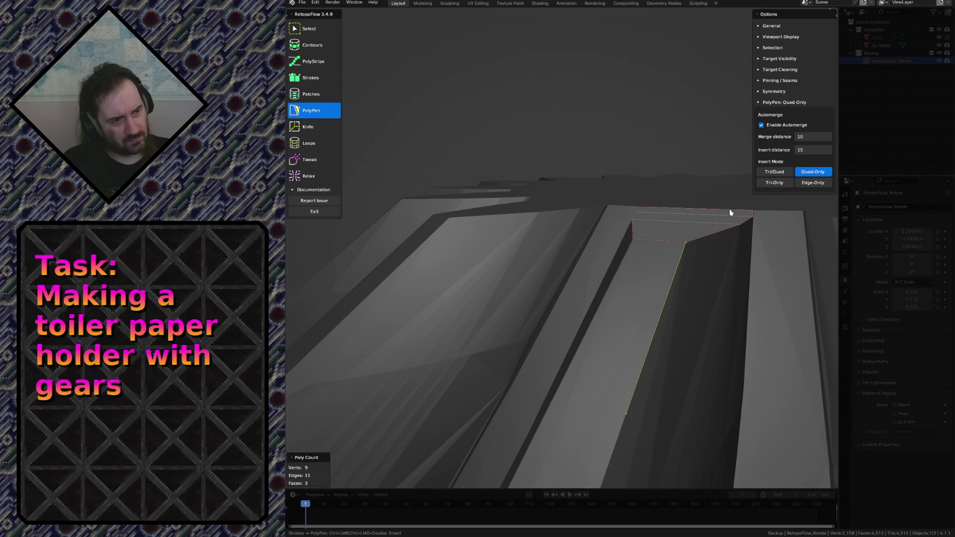
{"action": "scroll", "coordinate": [726, 216], "scroll_direction": "down", "scroll_amount": 5}
{"action": "scroll", "coordinate": [619, 302], "scroll_direction": "up", "scroll_amount": 3}
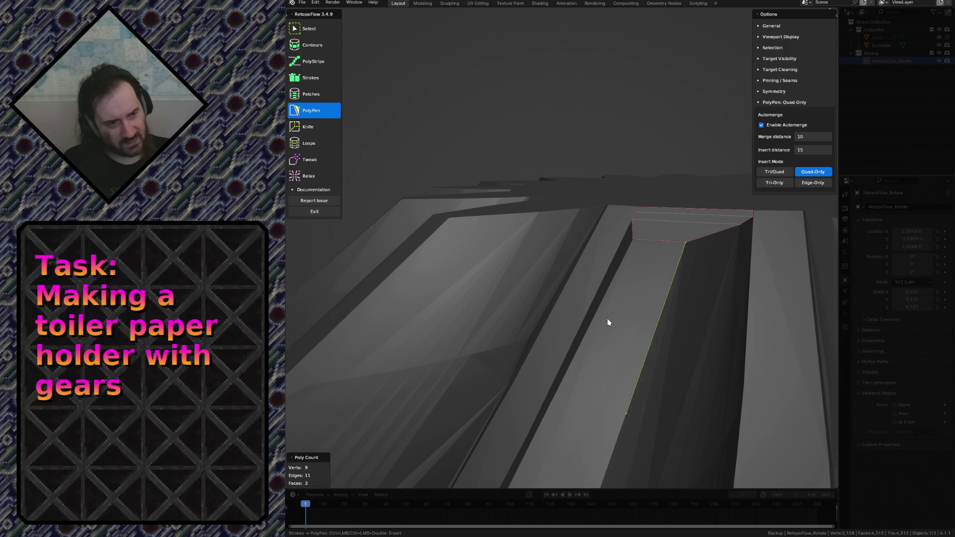
{"action": "left_click", "coordinate": [774, 172]}
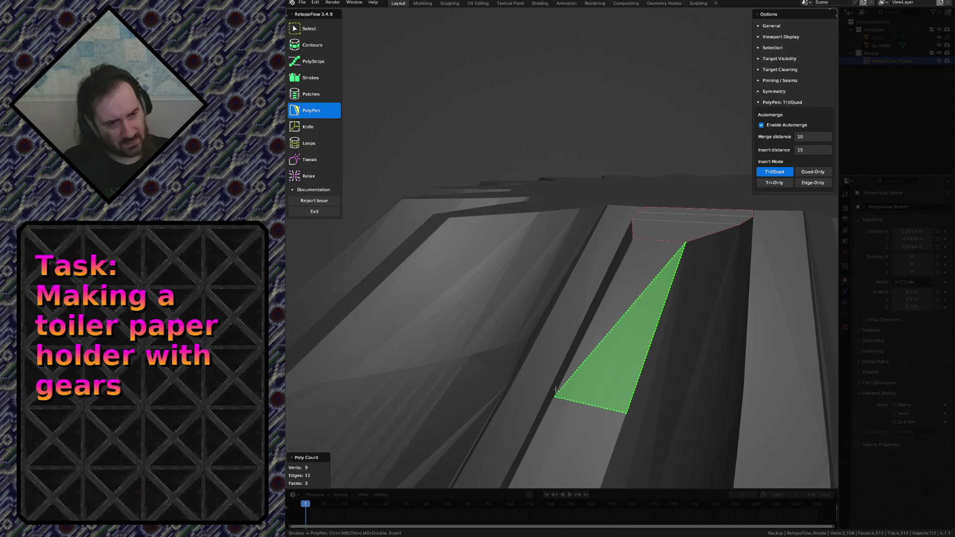
{"action": "left_click", "coordinate": [632, 239]}
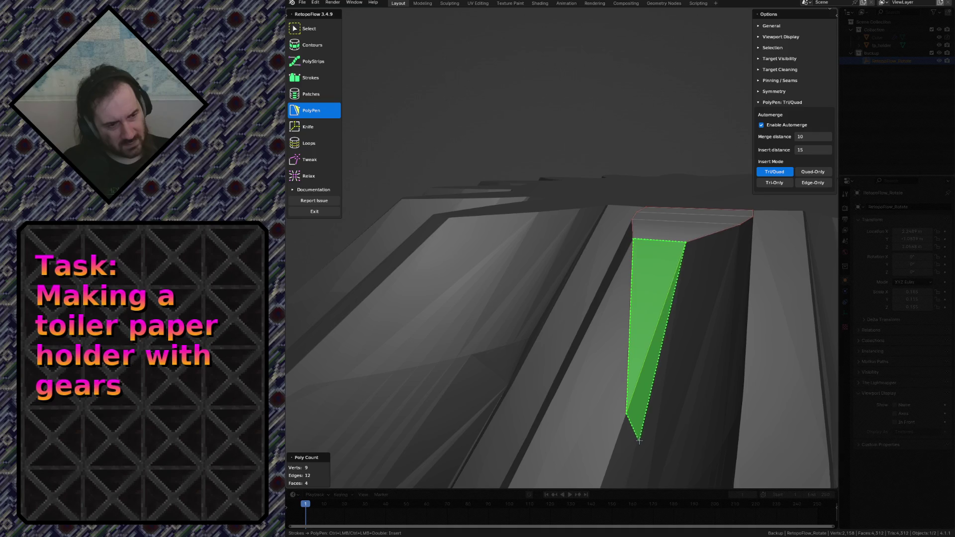
{"action": "left_click", "coordinate": [708, 406]}
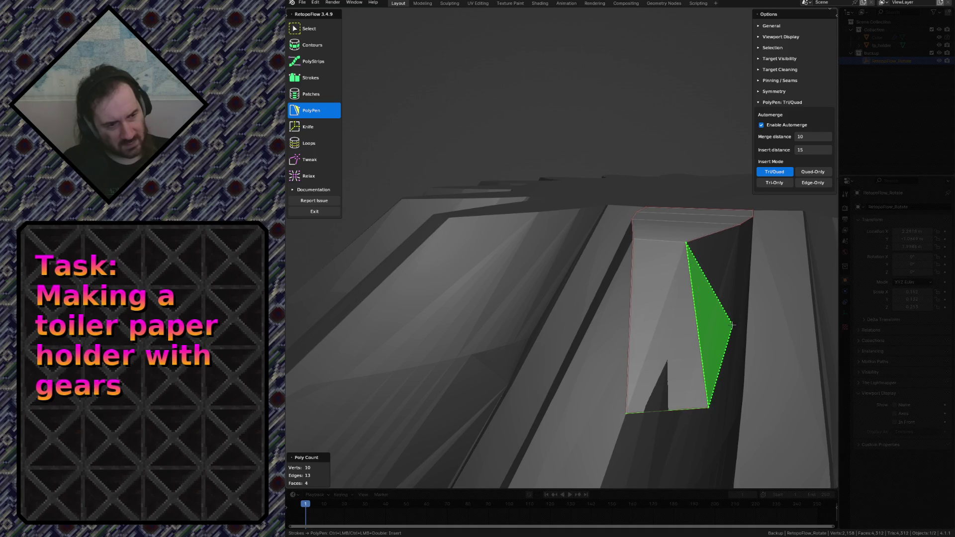
{"action": "key", "text": "ctrl+z"}
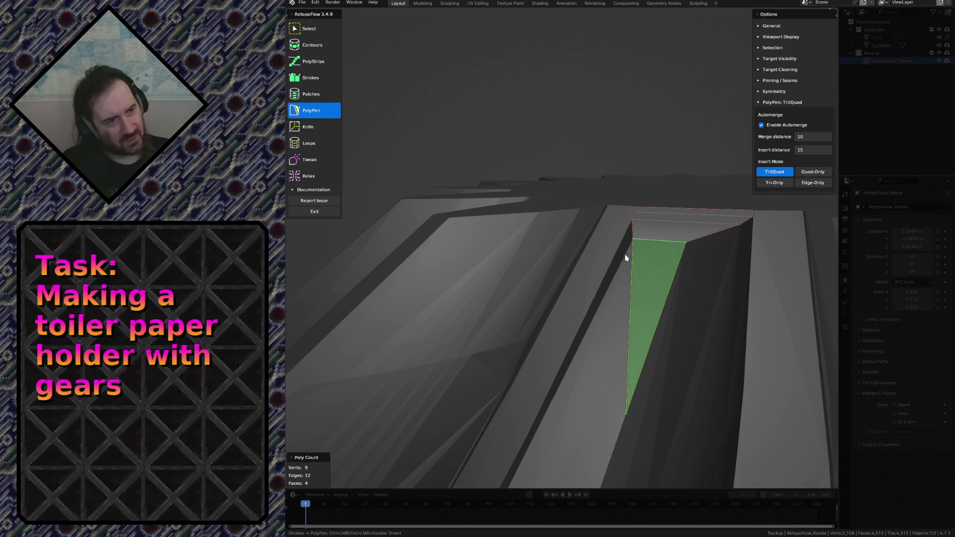
Step: Review the Selection, Symmetry and Pinning / Seams option sections
{"action": "left_click", "coordinate": [758, 47]}
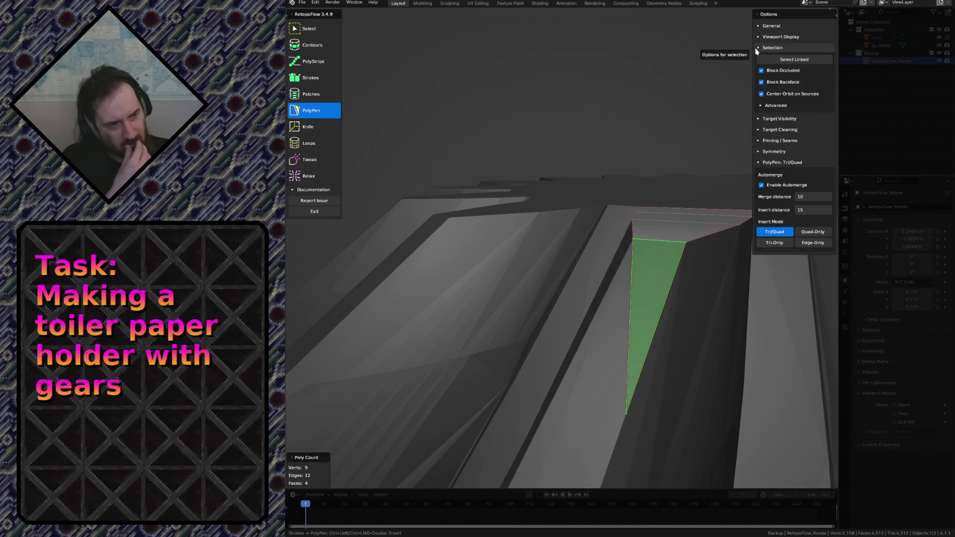
{"action": "left_click", "coordinate": [756, 48]}
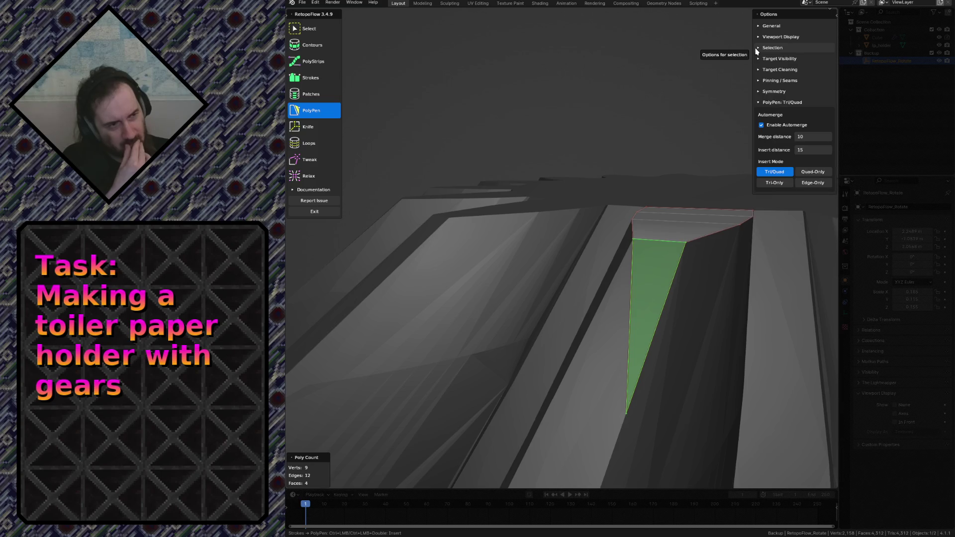
{"action": "left_click", "coordinate": [770, 91]}
{"action": "left_click", "coordinate": [769, 91]}
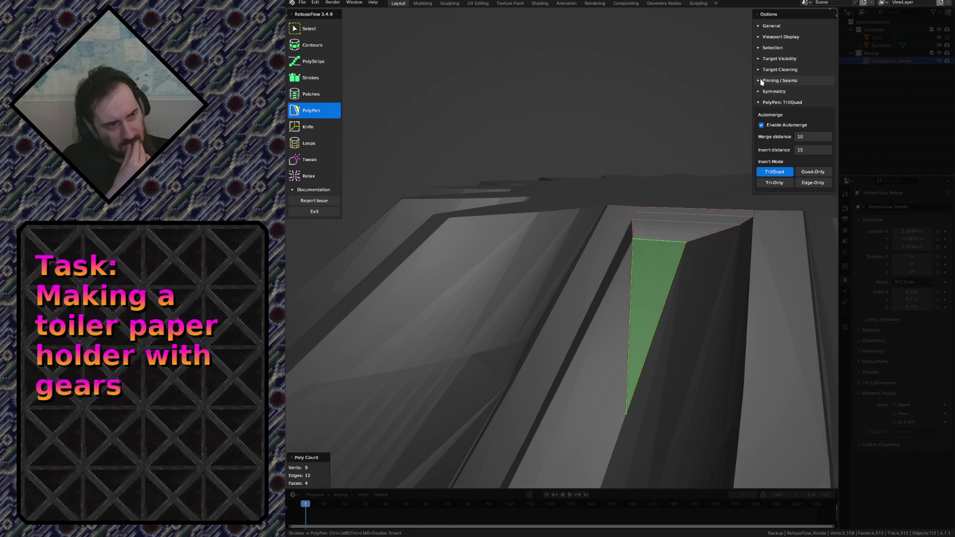
{"action": "left_click", "coordinate": [761, 81]}
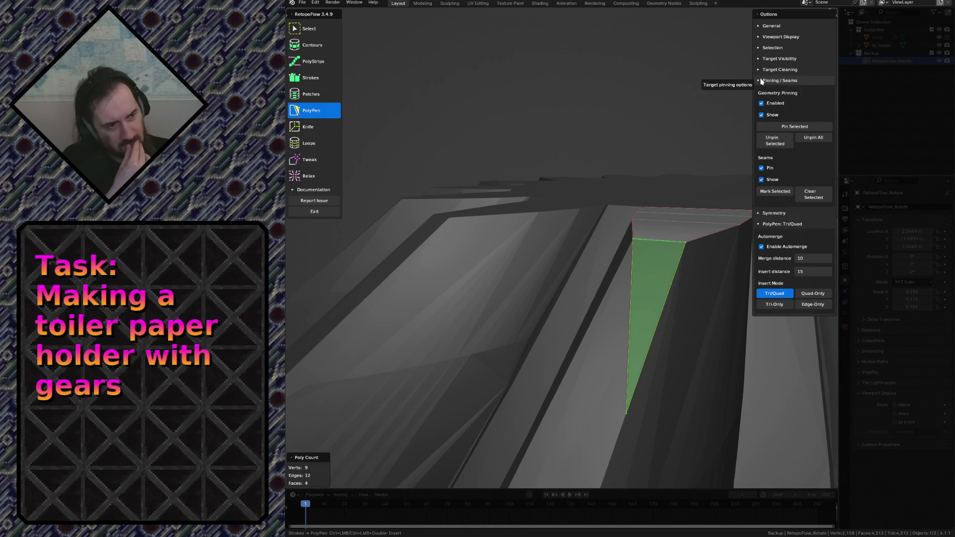
{"action": "left_click", "coordinate": [761, 82]}
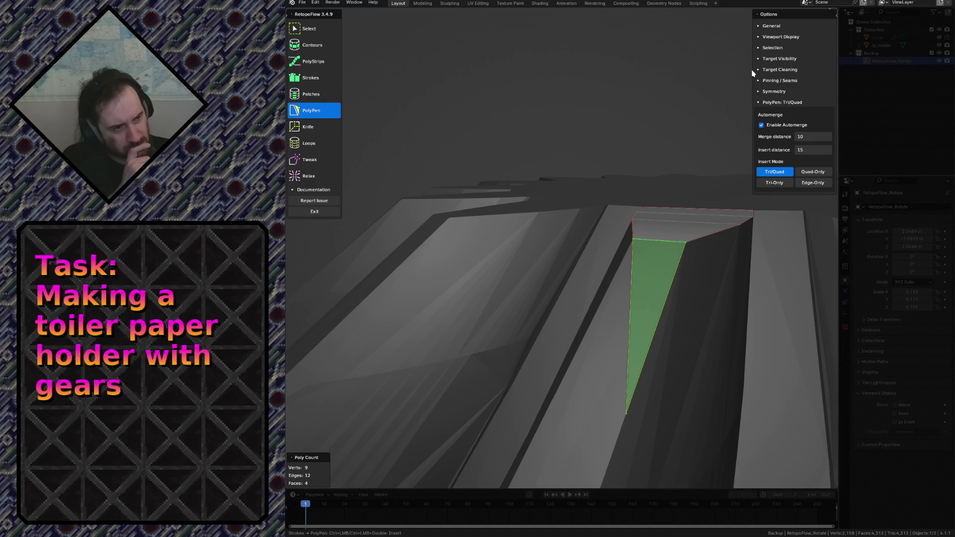
Step: Recheck Symmetry, Pinning and Target Cleaning, then exit RetopoFlow to Edit Mode
{"action": "left_click", "coordinate": [759, 91]}
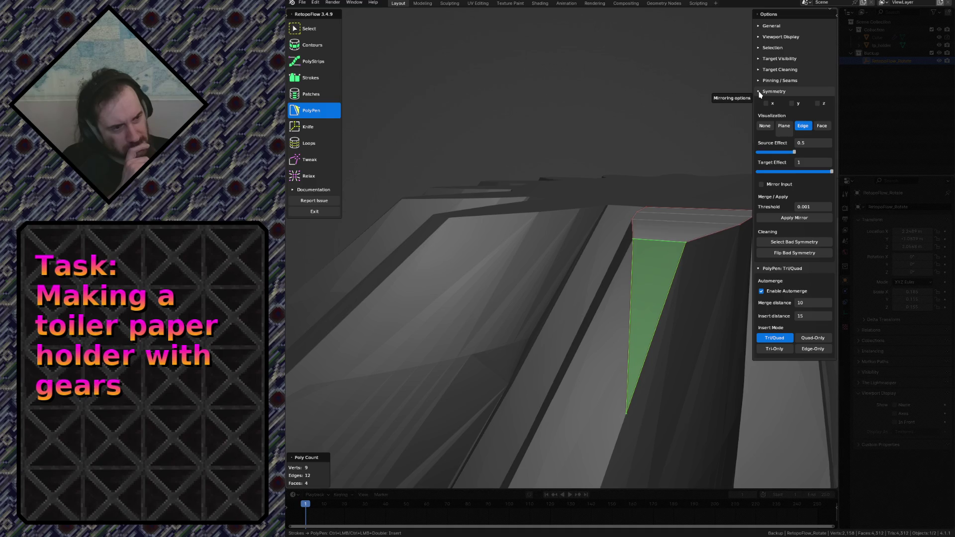
{"action": "left_click", "coordinate": [759, 91]}
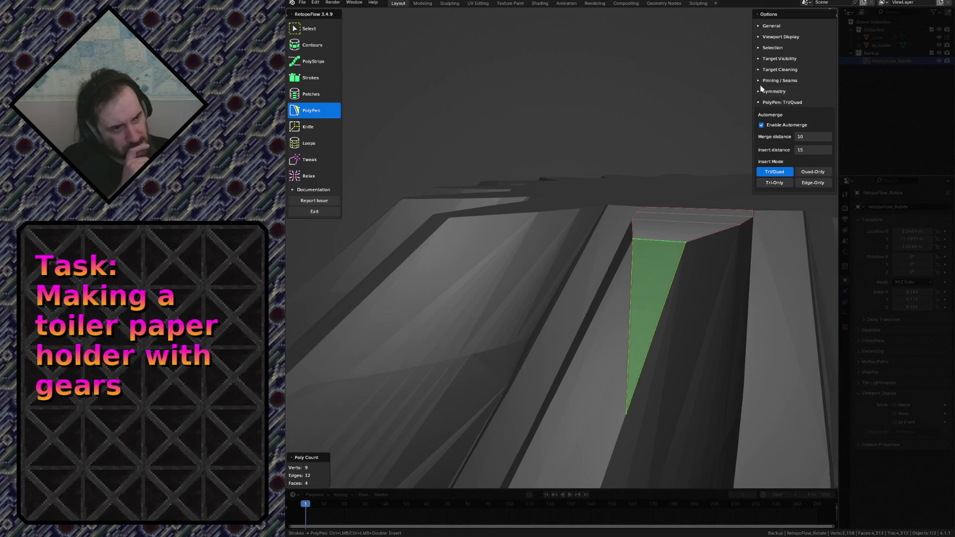
{"action": "left_click", "coordinate": [759, 80]}
{"action": "left_click", "coordinate": [761, 71]}
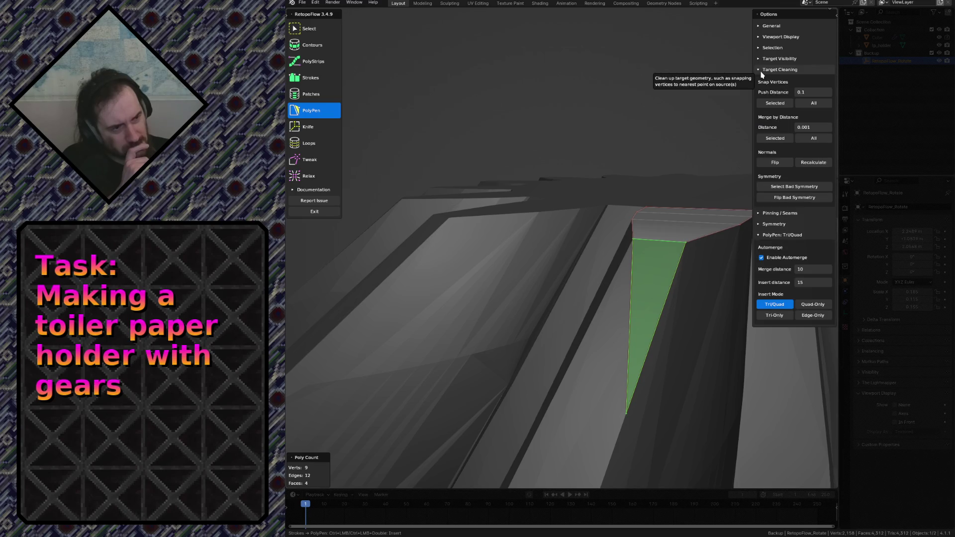
{"action": "left_click", "coordinate": [761, 69]}
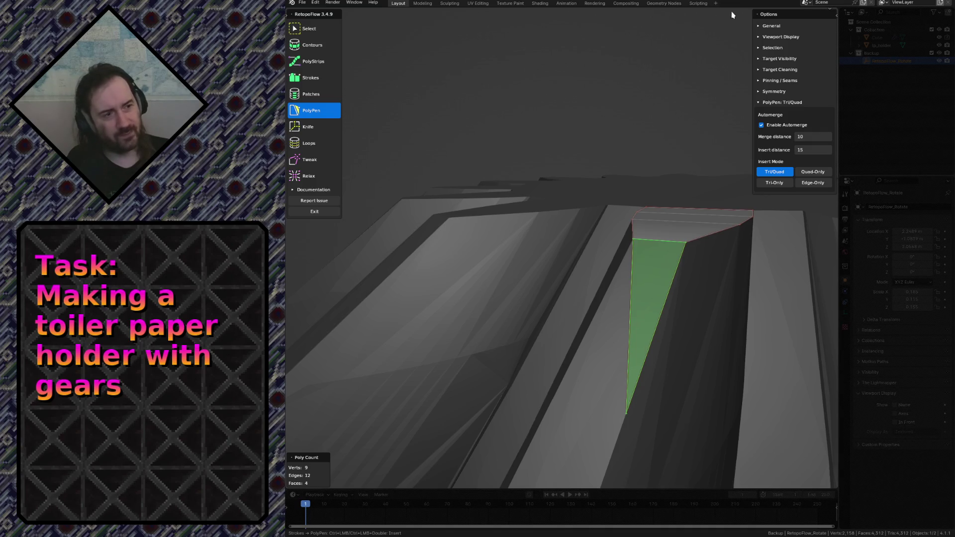
{"action": "left_click", "coordinate": [303, 211]}
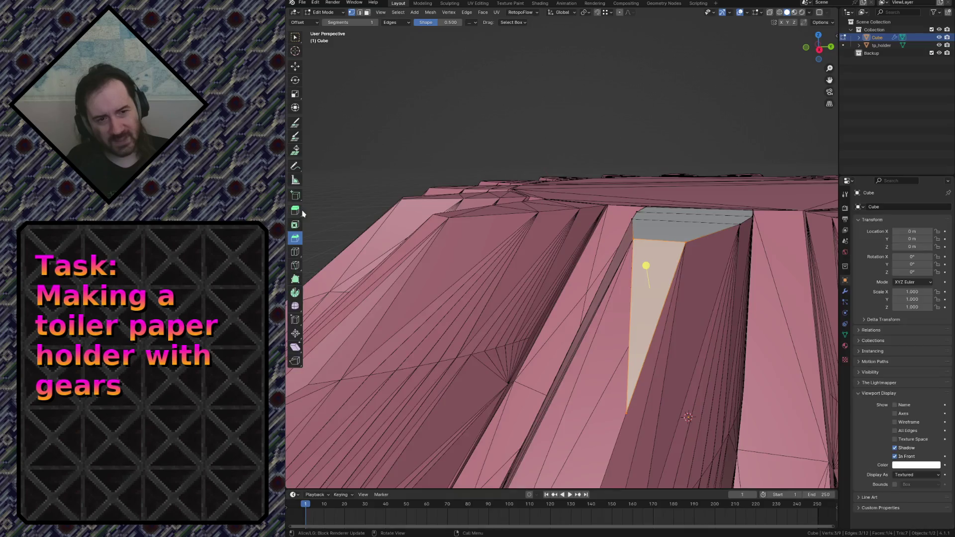
Step: Snap-move the triangle's bottom corner down onto a lower ridge vertex, stretching it into a sliver
{"action": "key", "text": "alt+a"}
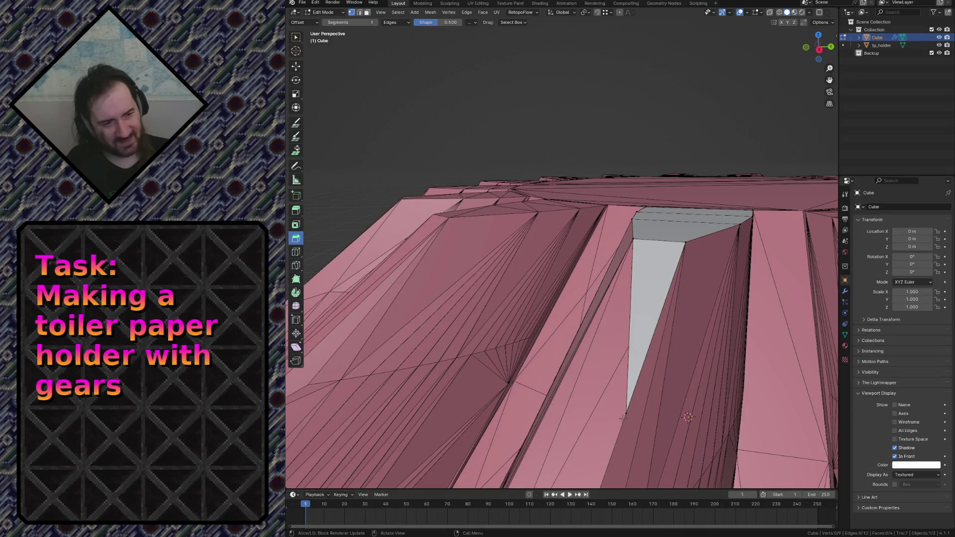
{"action": "left_click", "coordinate": [626, 415]}
{"action": "scroll", "coordinate": [643, 415], "scroll_direction": "down", "scroll_amount": 2}
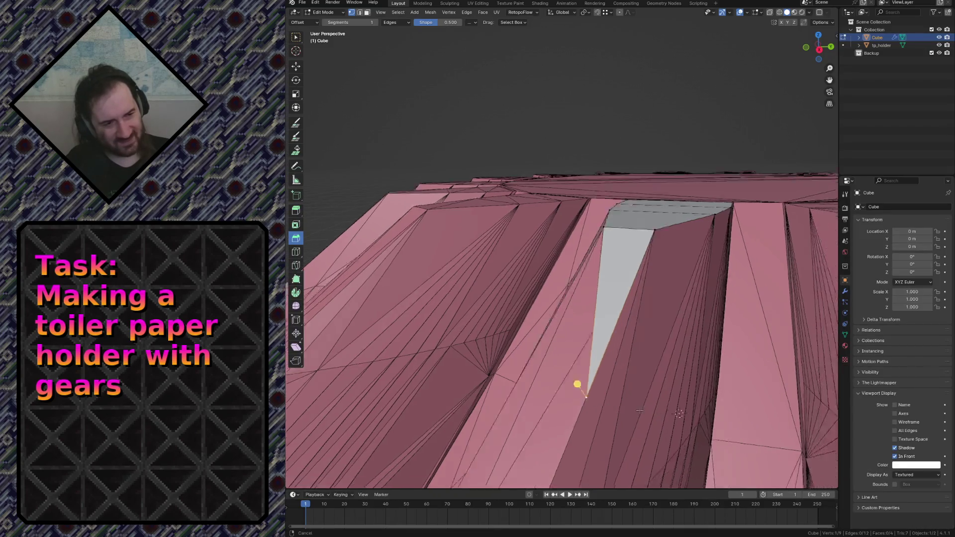
{"action": "scroll", "coordinate": [613, 389], "scroll_direction": "down", "scroll_amount": 3}
{"action": "scroll", "coordinate": [572, 354], "scroll_direction": "down", "scroll_amount": 2}
{"action": "scroll", "coordinate": [572, 355], "scroll_direction": "up", "scroll_amount": 4}
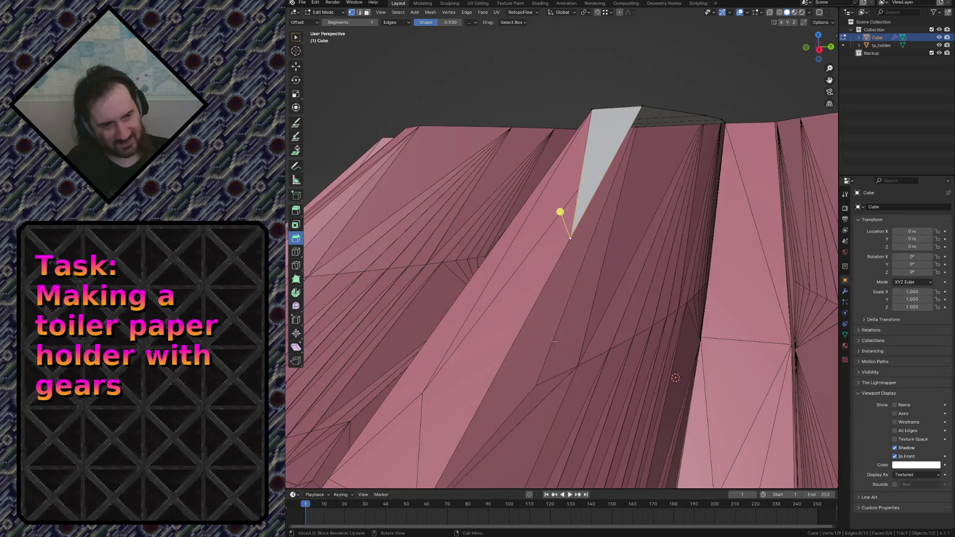
{"action": "scroll", "coordinate": [546, 338], "scroll_direction": "down", "scroll_amount": 3}
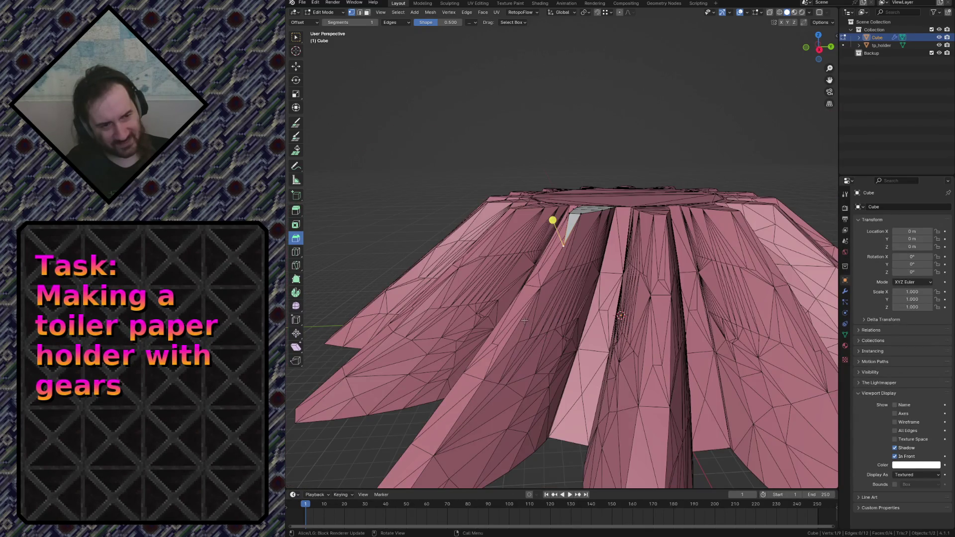
{"action": "scroll", "coordinate": [546, 338], "scroll_direction": "up", "scroll_amount": 3}
{"action": "scroll", "coordinate": [539, 307], "scroll_direction": "up", "scroll_amount": 3}
{"action": "key", "text": "shift+grave"}
{"action": "key", "text": "s"}
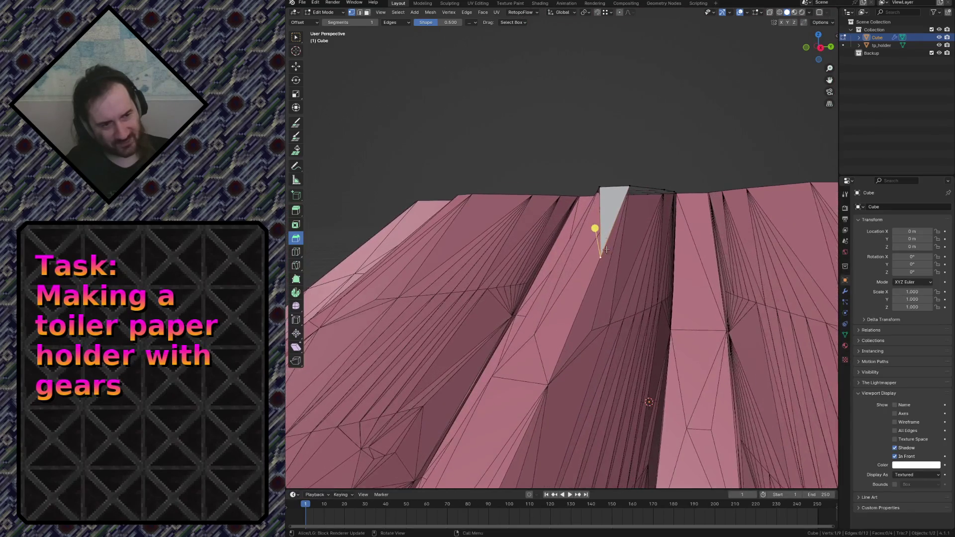
{"action": "key", "text": "Return"}
{"action": "key", "text": "g"}
{"action": "left_click", "coordinate": [547, 384]}
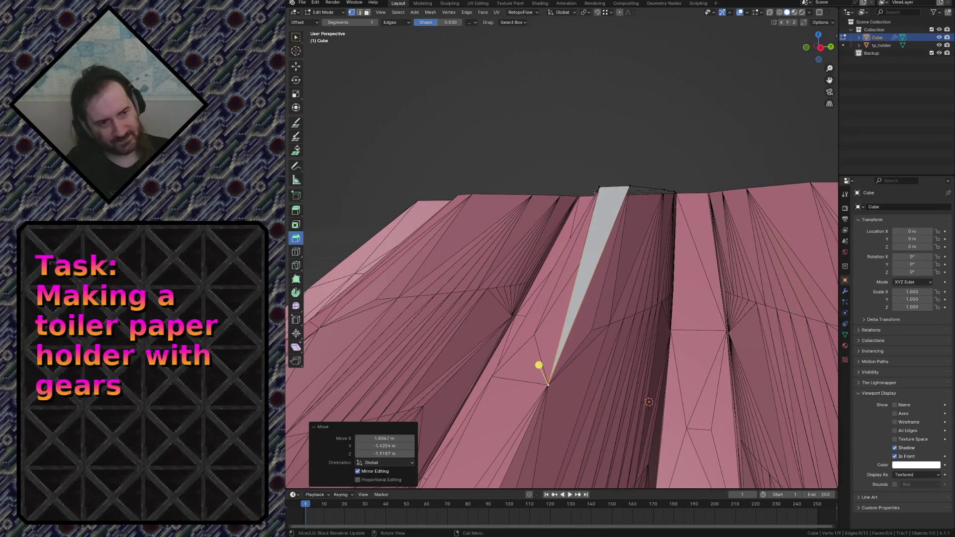
Step: Select the sliver's top vertex and long edge and reopen the RetopoFlow popover
{"action": "left_click", "coordinate": [597, 150]}
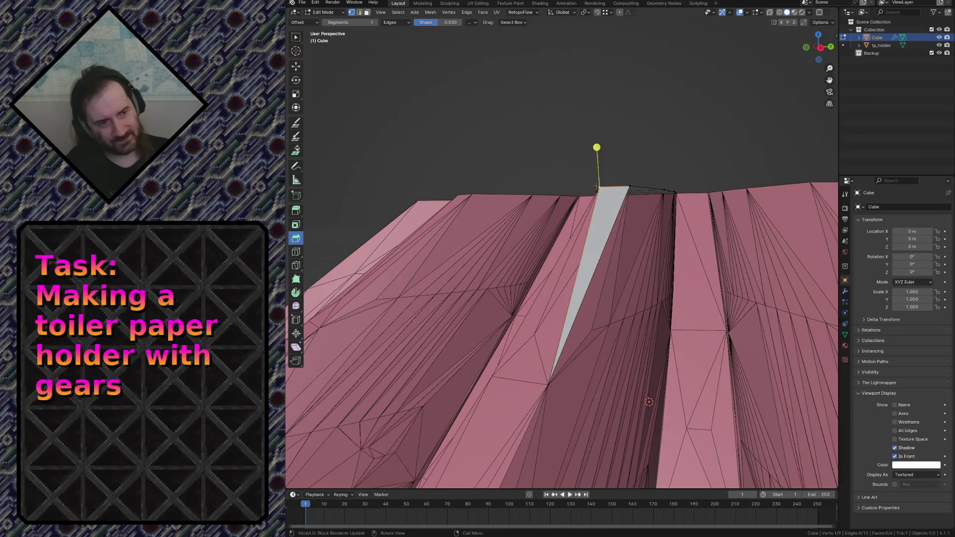
{"action": "left_click", "coordinate": [581, 288]}
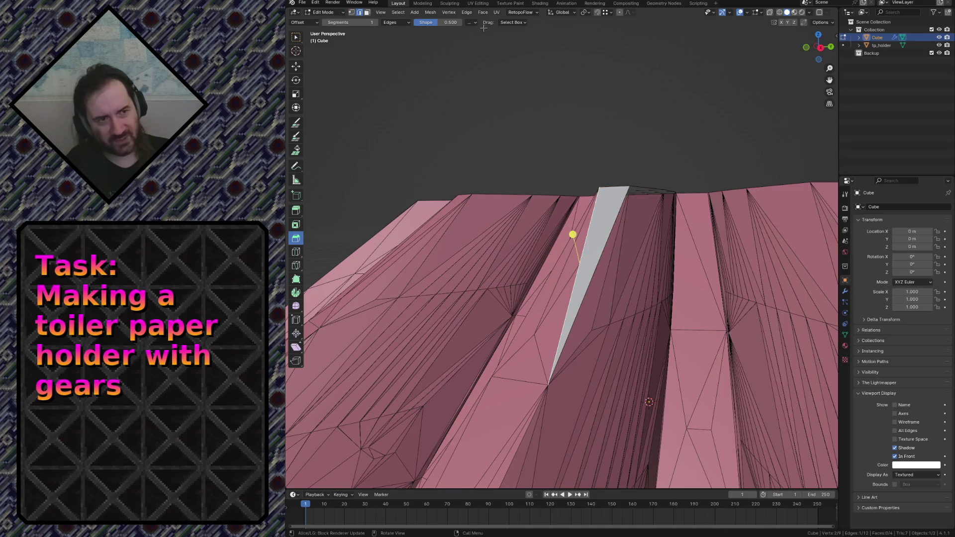
{"action": "left_click", "coordinate": [516, 14]}
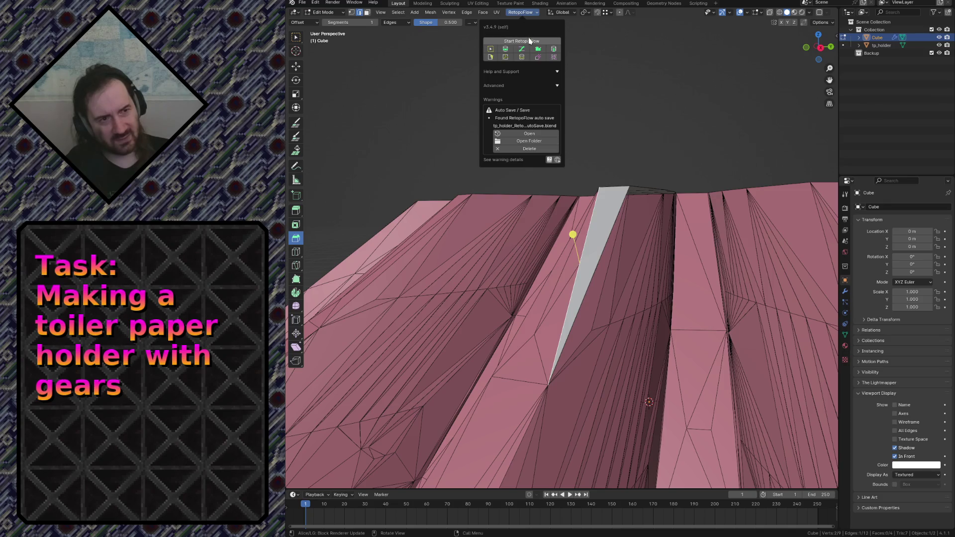
Step: Start RetopoFlow with the PolyPen tool, close its welcome help, then exit back to Edit Mode
{"action": "left_click", "coordinate": [491, 58]}
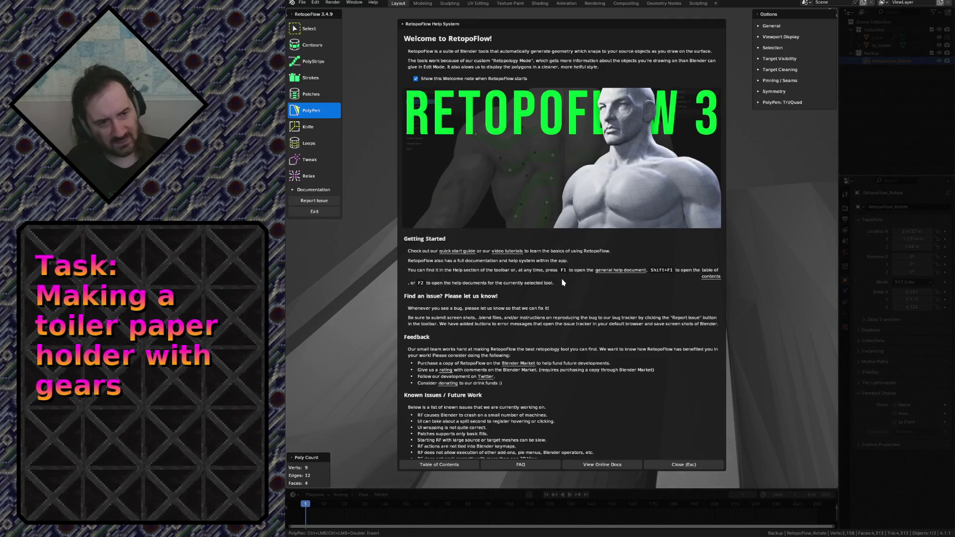
{"action": "left_click", "coordinate": [676, 469]}
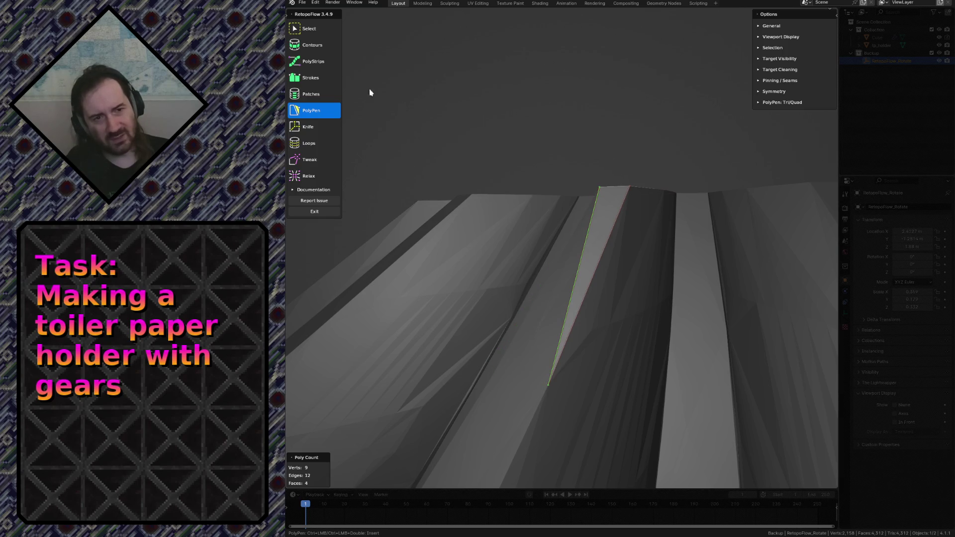
{"action": "left_click", "coordinate": [314, 212]}
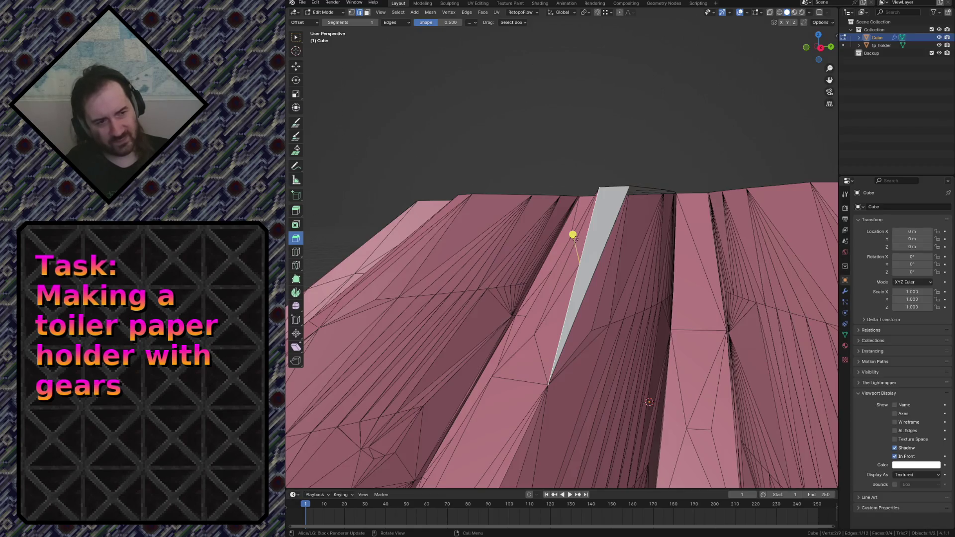
Step: Walk-navigate forward into the tooth gap and look across toward the slope, keeping that view
{"action": "key", "text": "shift+grave"}
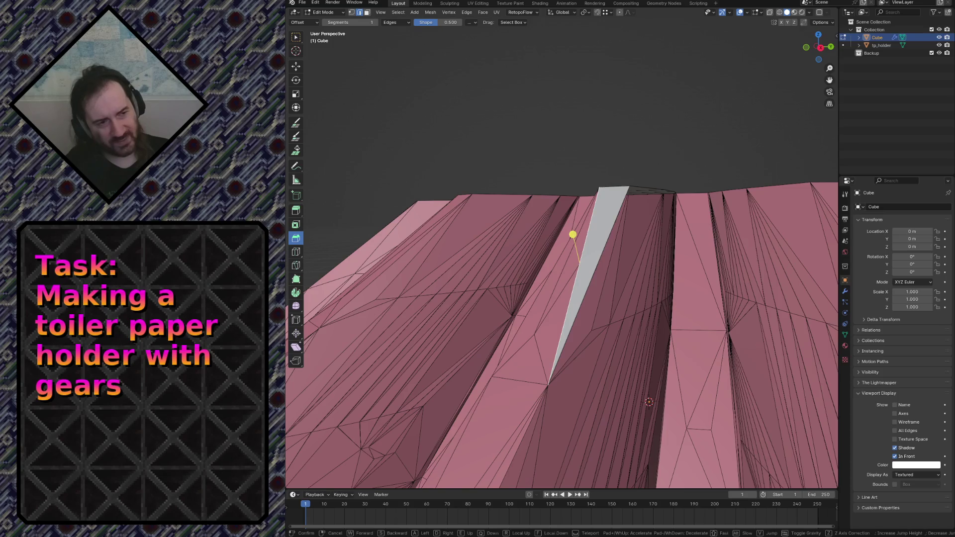
{"action": "key", "text": "w"}
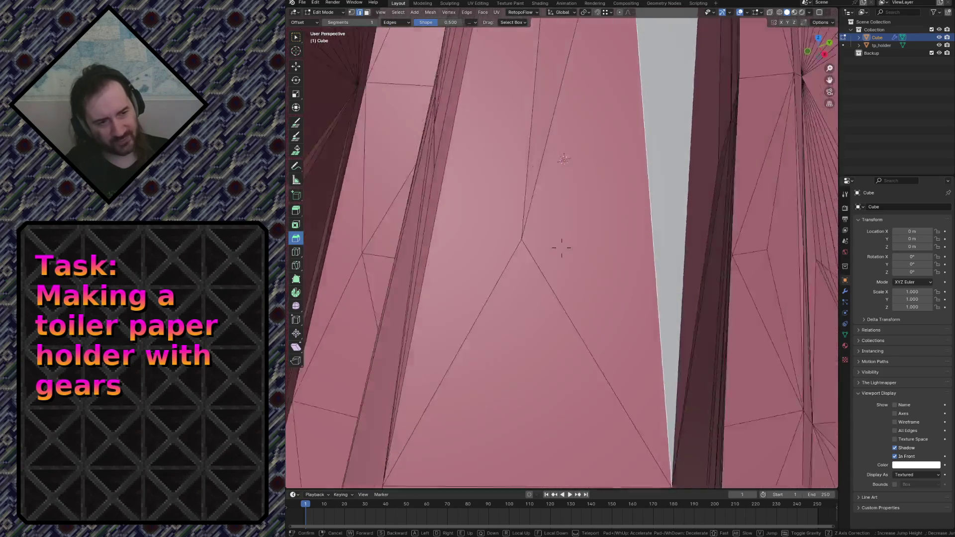
{"action": "key", "text": "s"}
{"action": "left_click", "coordinate": [569, 248]}
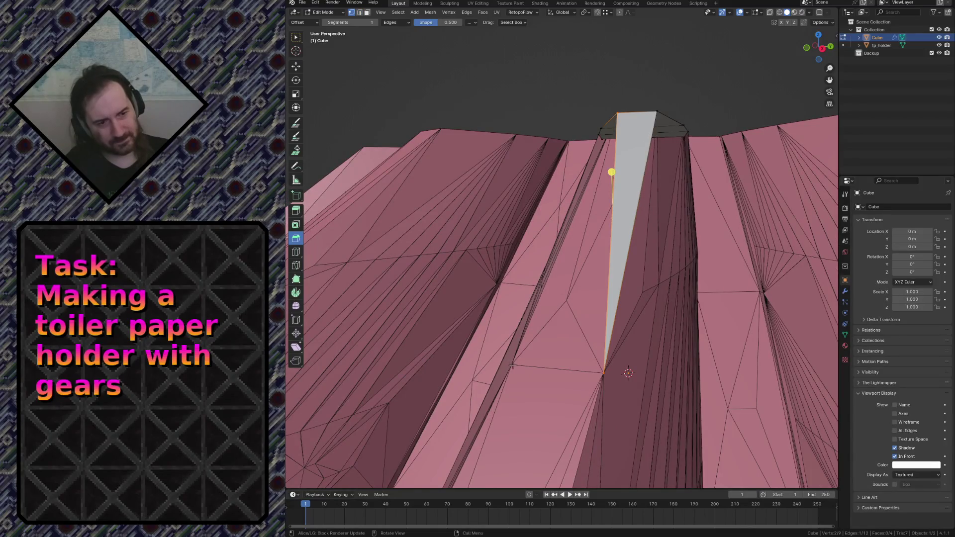
{"action": "key", "text": "ctrl"}
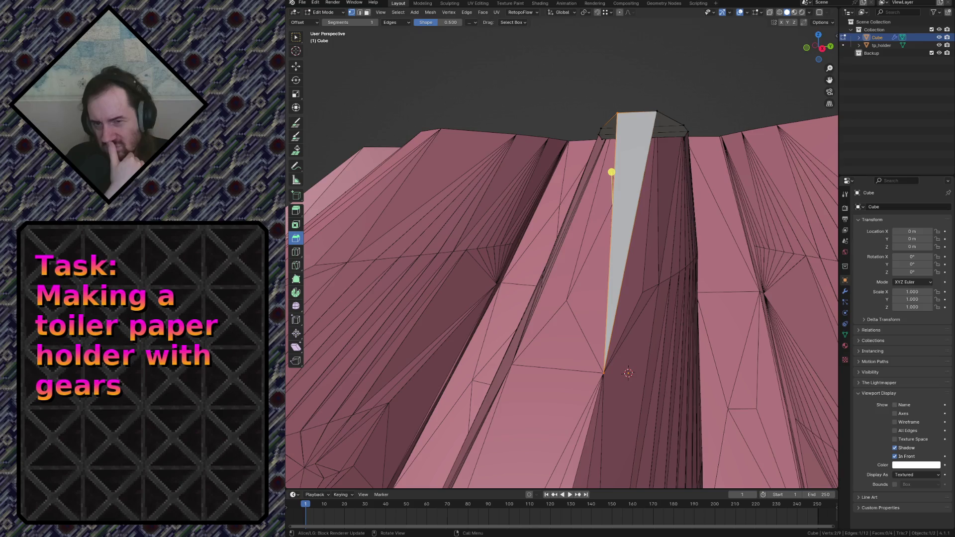
{"action": "left_click", "coordinate": [316, 3]}
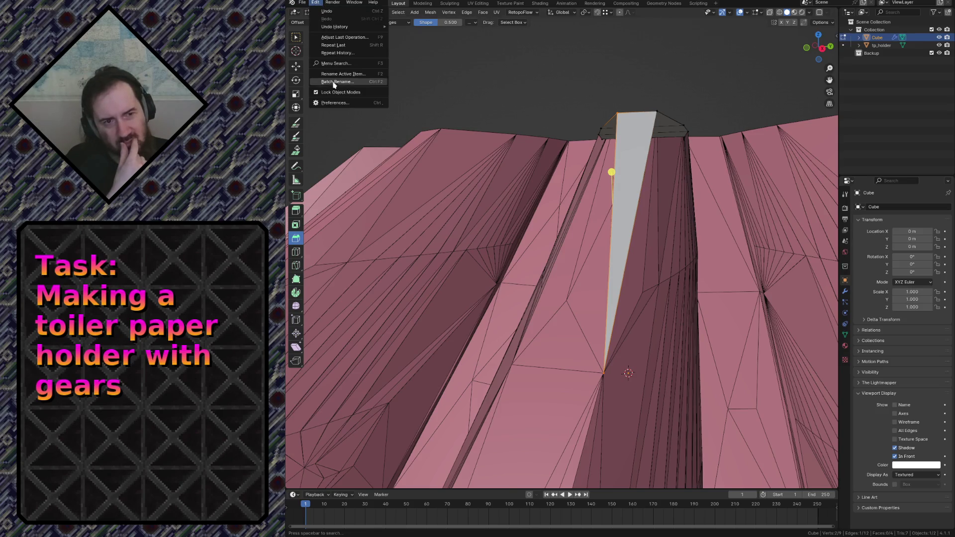
{"action": "left_click", "coordinate": [302, 4]}
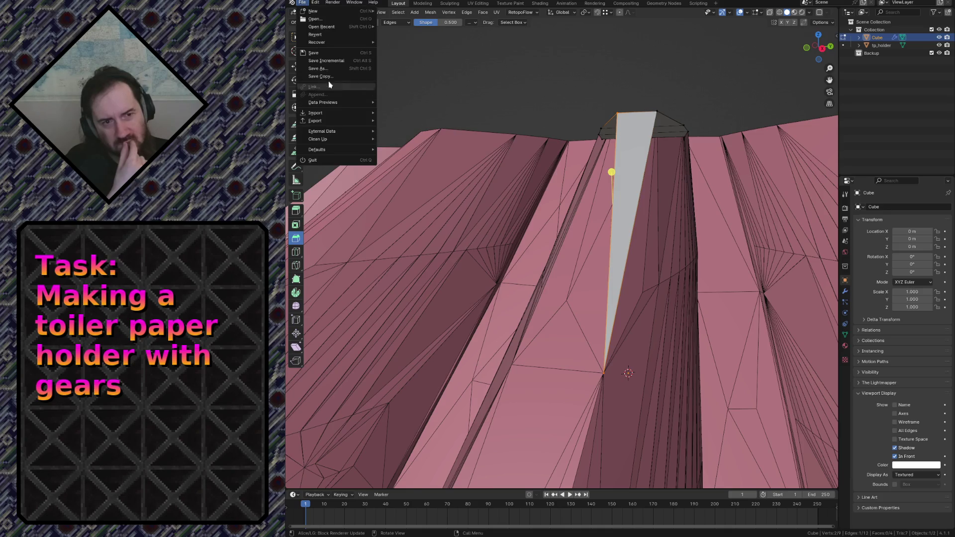
{"action": "mouse_move", "coordinate": [316, 3]}
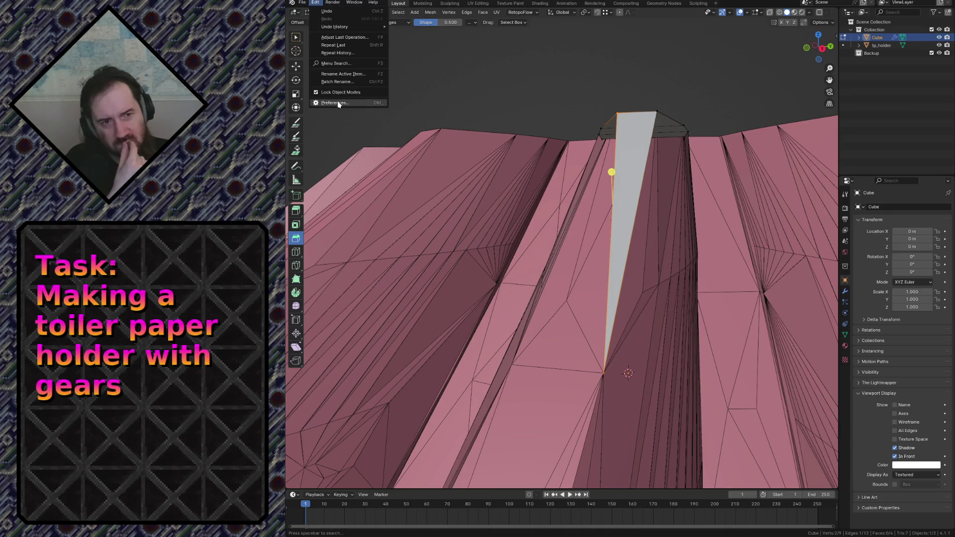
{"action": "left_click", "coordinate": [337, 104]}
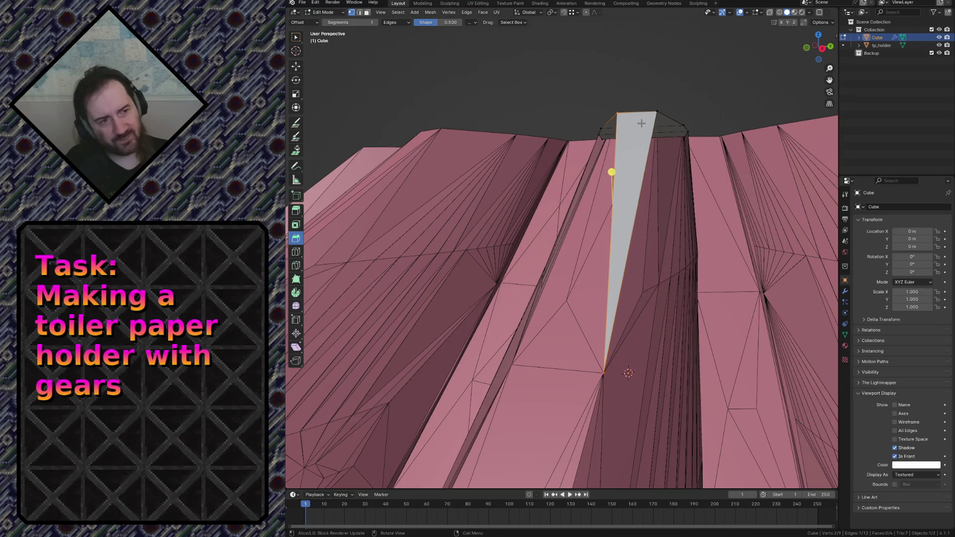
Step: Extend a vertex down from the gap's top vertex and fill a triangular face, then deselect it
{"action": "left_click", "coordinate": [625, 128]}
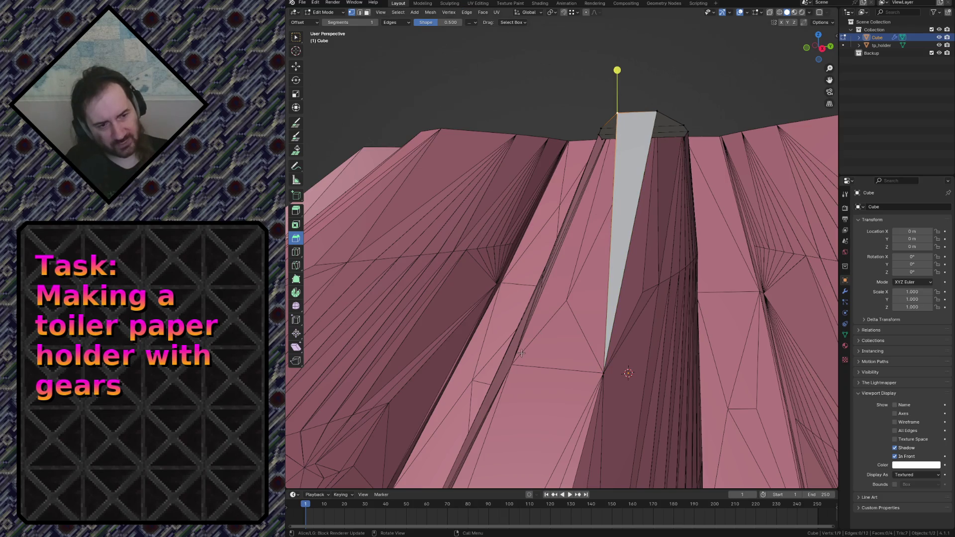
{"action": "right_click", "coordinate": [496, 363], "text": "ctrl"}
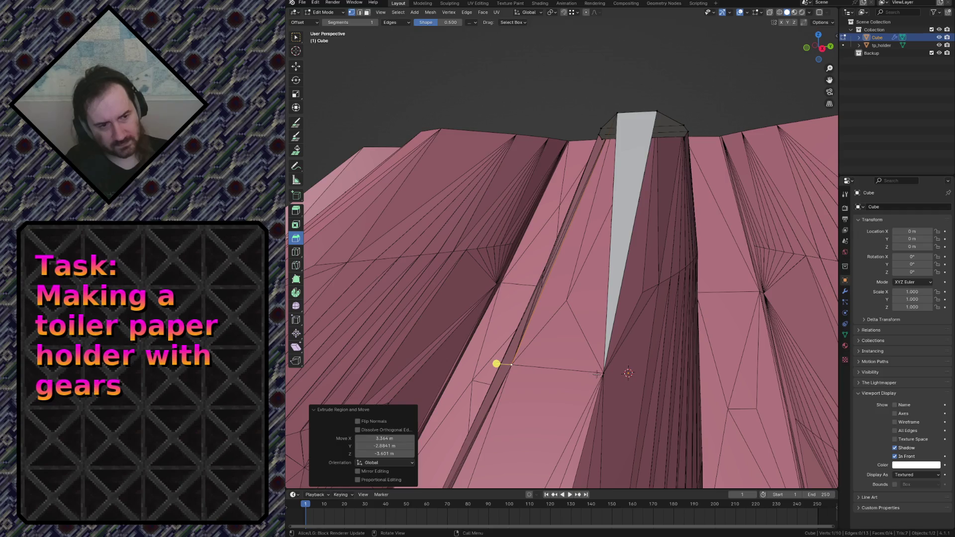
{"action": "left_click", "coordinate": [601, 373], "text": "shift"}
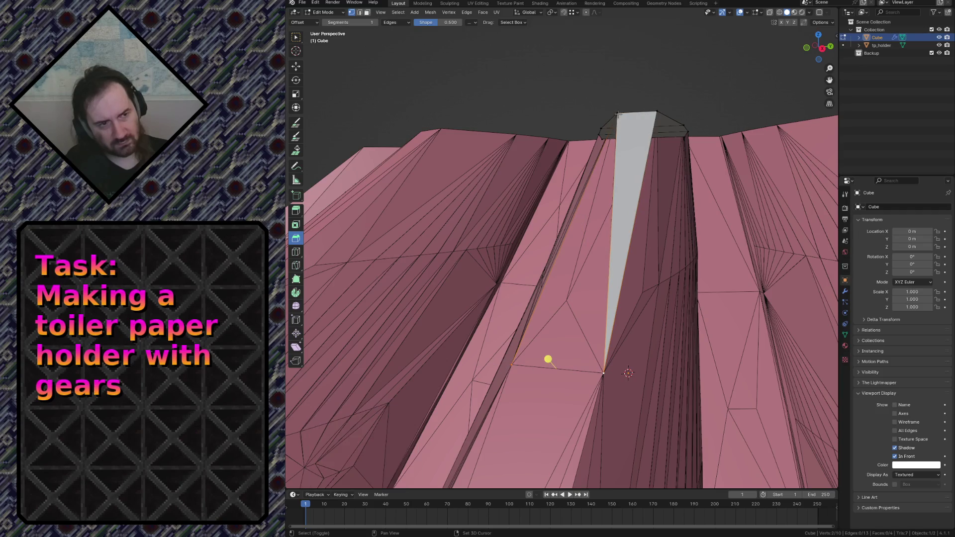
{"action": "key", "text": "f"}
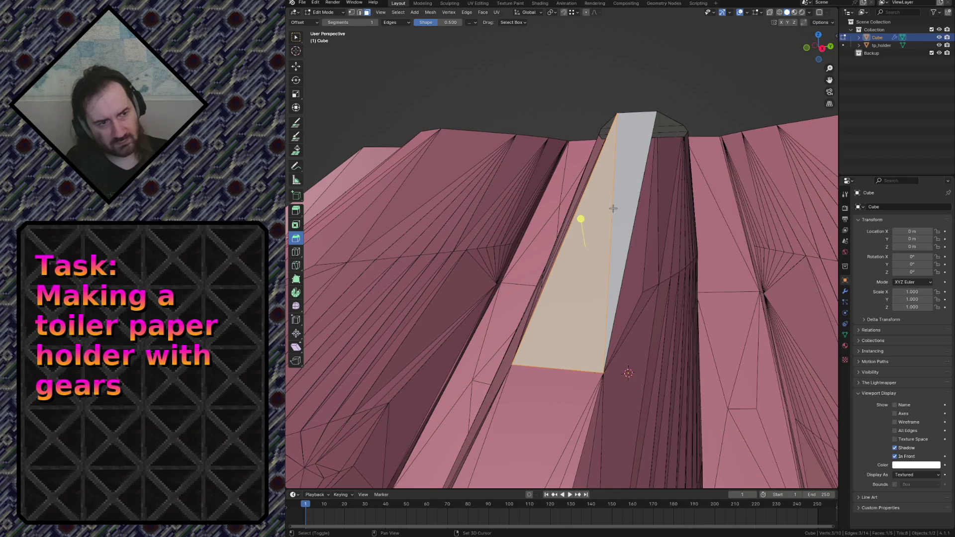
{"action": "key", "text": "alt+a"}
Step: From an overview, extrude the strip's bottom vertex down-left and adjust its position
{"action": "key", "text": "shift+grave"}
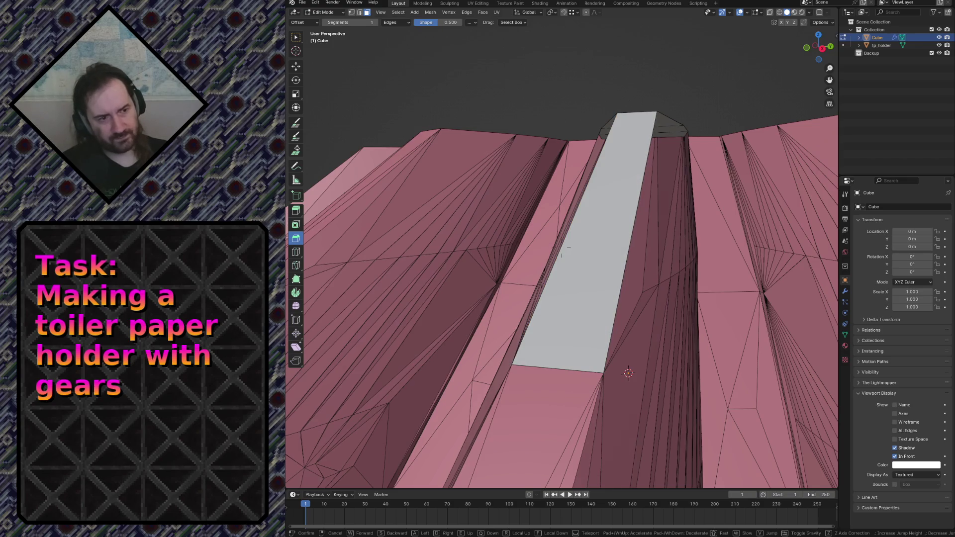
{"action": "key", "text": "s"}
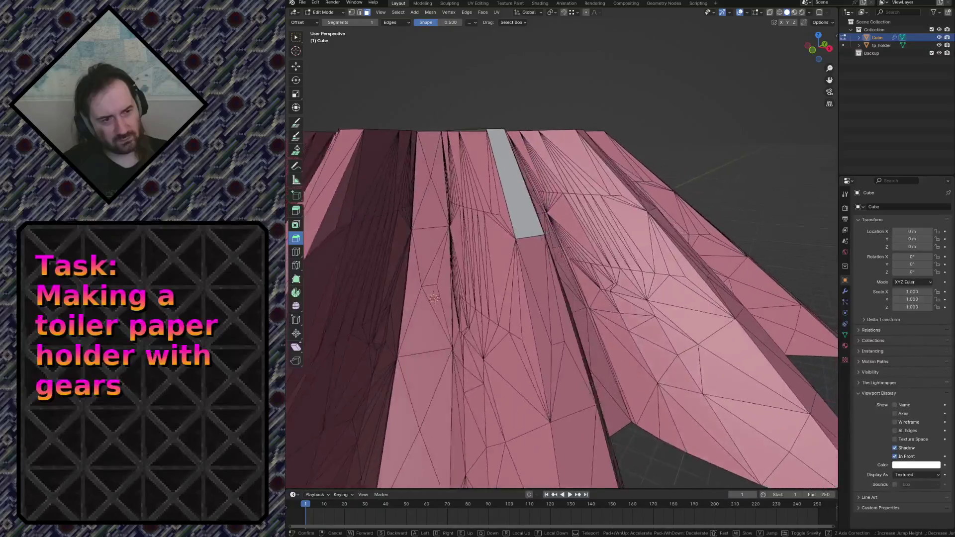
{"action": "key", "text": "w"}
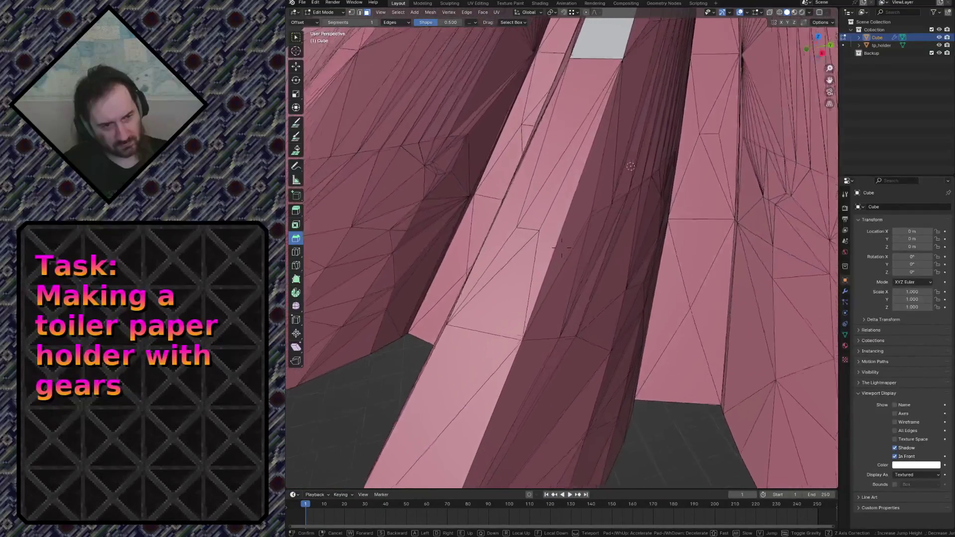
{"action": "key", "text": "s"}
{"action": "key", "text": "Return"}
{"action": "left_click", "coordinate": [602, 197]}
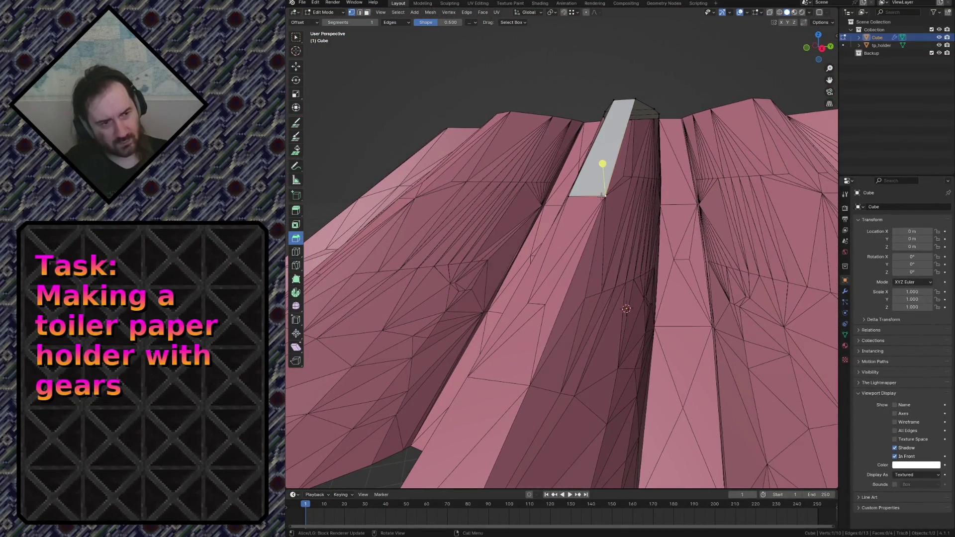
{"action": "key", "text": "e"}
{"action": "left_click", "coordinate": [511, 394]}
{"action": "key", "text": "g"}
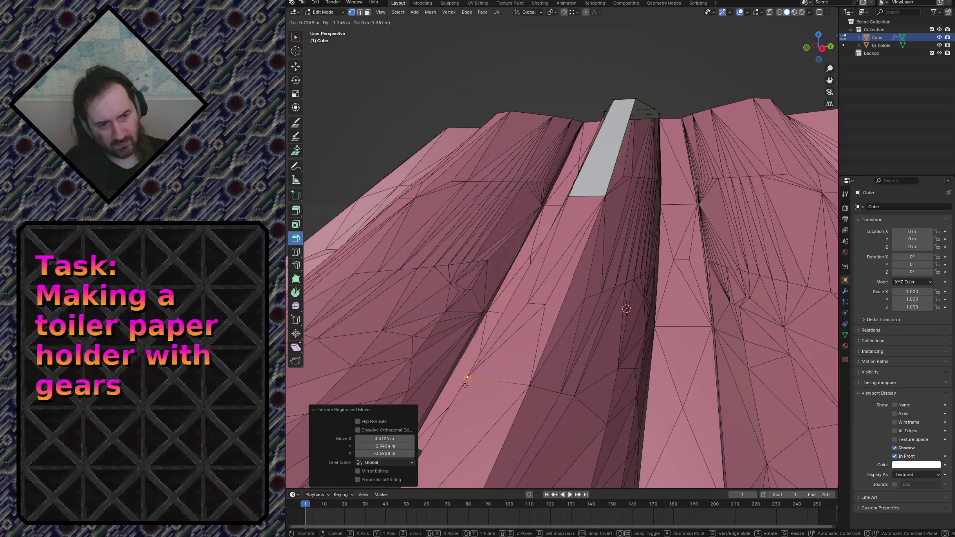
{"action": "left_click", "coordinate": [459, 382]}
Step: Redo a misplaced extension along the strip and fill a face between the two bottom edges
{"action": "key", "text": "e"}
{"action": "left_click", "coordinate": [585, 196]}
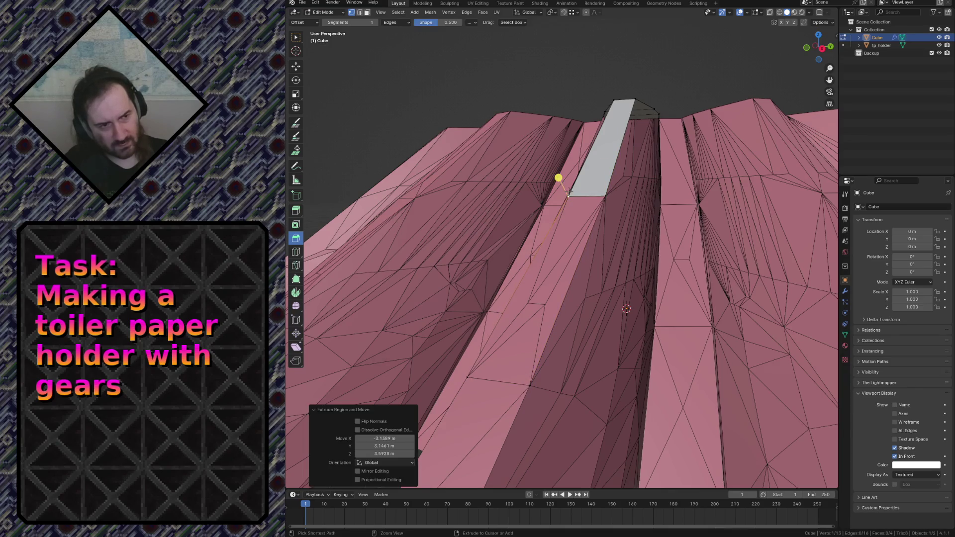
{"action": "key", "text": "ctrl+z"}
{"action": "key", "text": "e"}
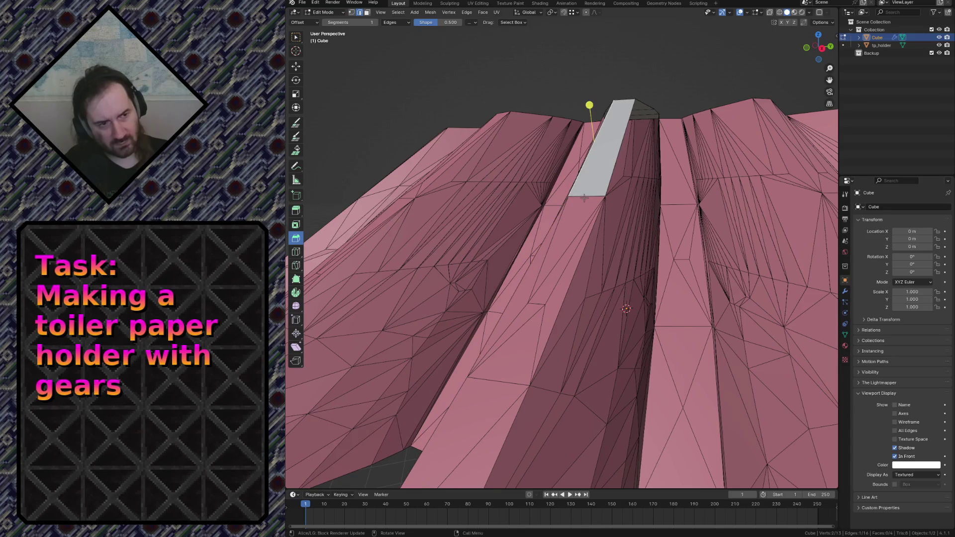
{"action": "left_click", "coordinate": [506, 383], "text": "shift"}
{"action": "key", "text": "f"}
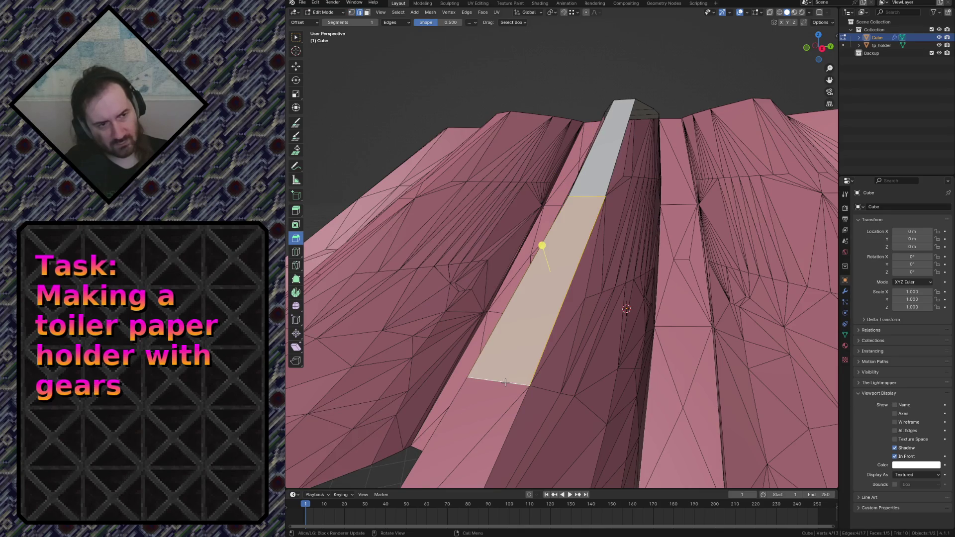
{"action": "key", "text": "shift+grave"}
{"action": "key", "text": "w"}
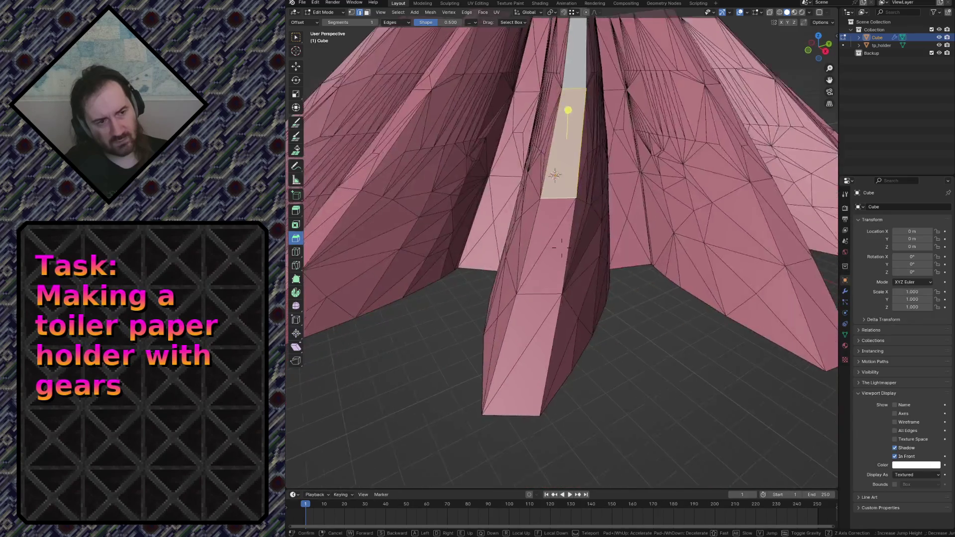
{"action": "key", "text": "s"}
{"action": "left_click", "coordinate": [600, 262]}
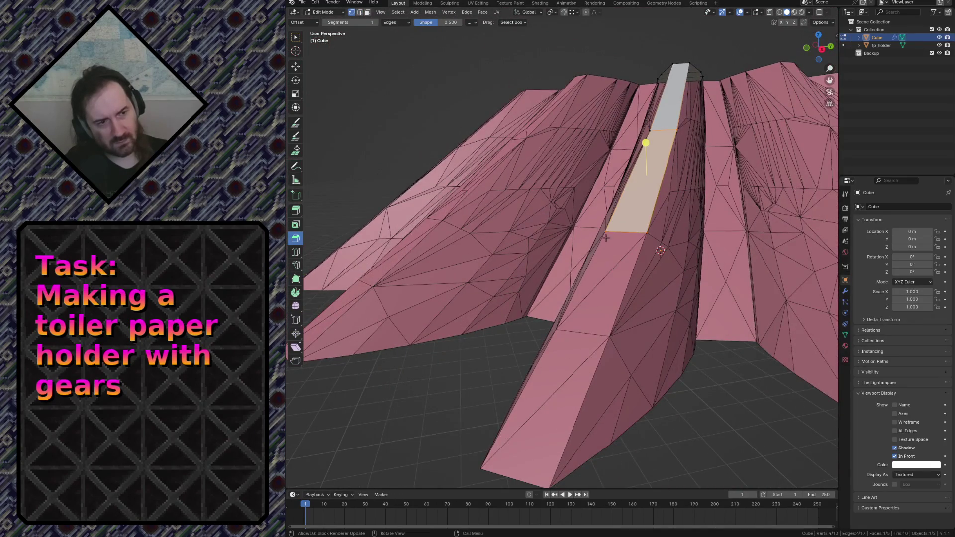
Step: Extend the edge further toward the tooth base and fill the remaining gap in the strip
{"action": "key", "text": "e"}
{"action": "left_click", "coordinate": [596, 313]}
{"action": "key", "text": "e"}
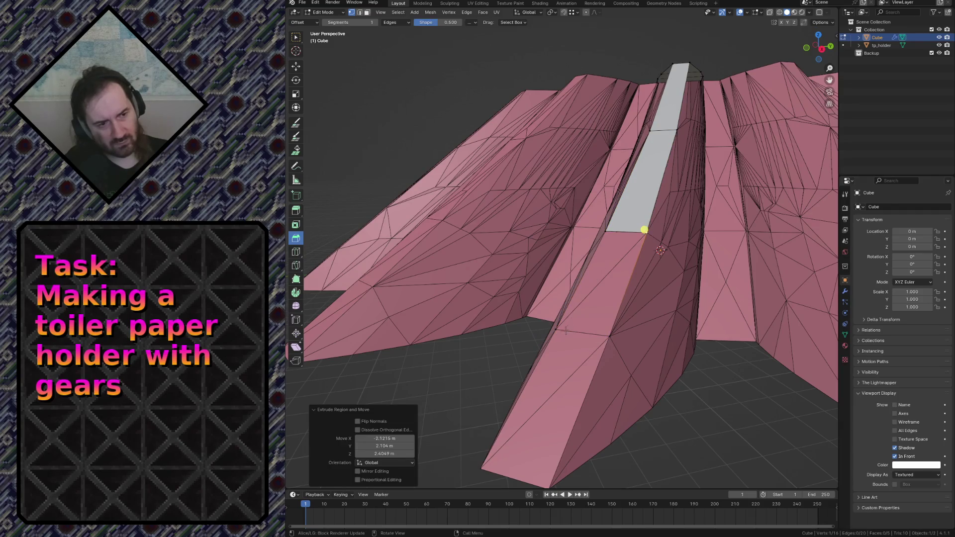
{"action": "key", "text": "Escape"}
{"action": "key", "text": "ctrl+z"}
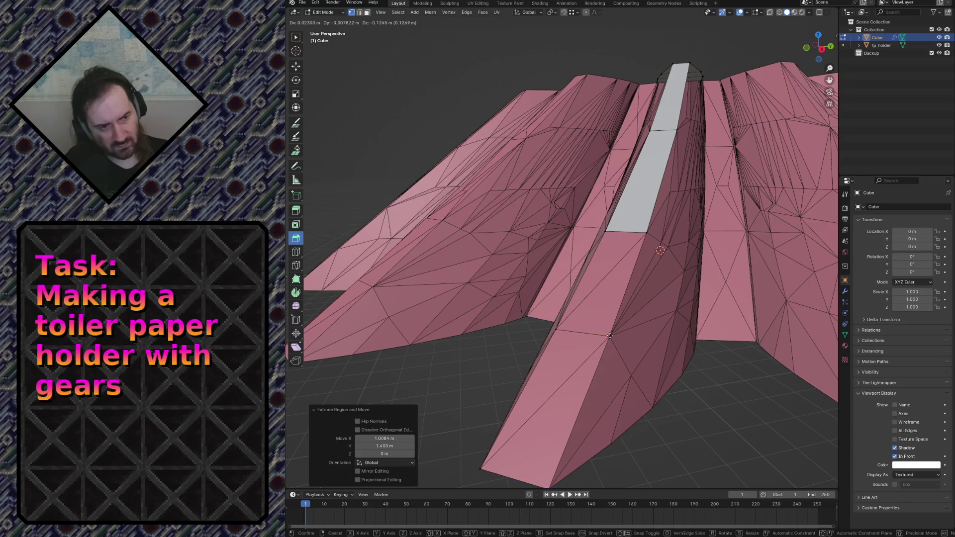
{"action": "left_click", "coordinate": [519, 458]}
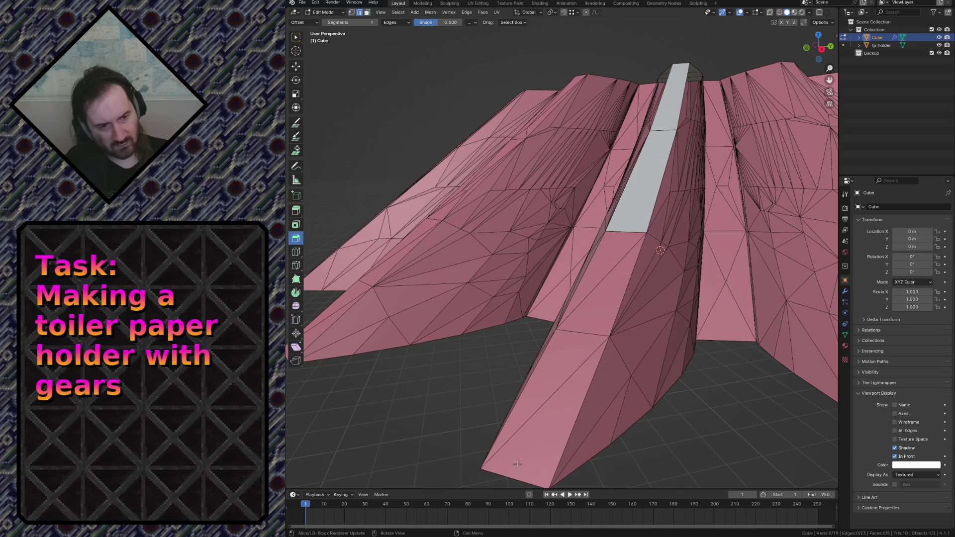
{"action": "left_click", "coordinate": [589, 335], "text": "shift"}
{"action": "left_click", "coordinate": [620, 229]}
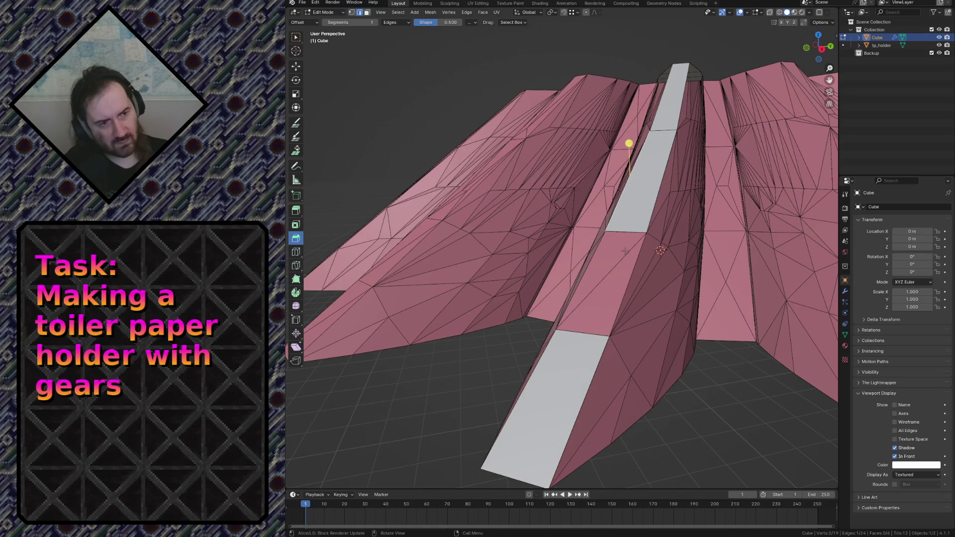
{"action": "left_click", "coordinate": [590, 337], "text": "shift"}
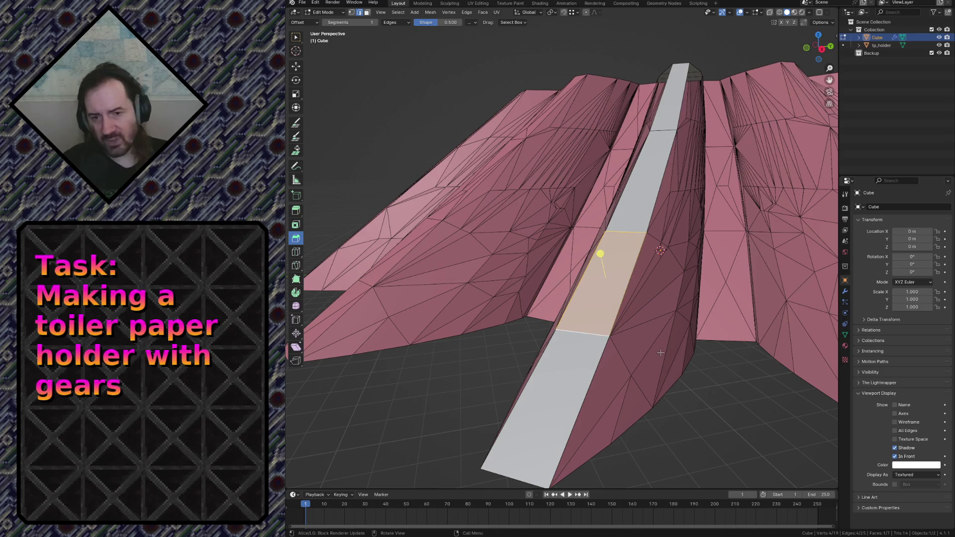
{"action": "key", "text": "shift+grave"}
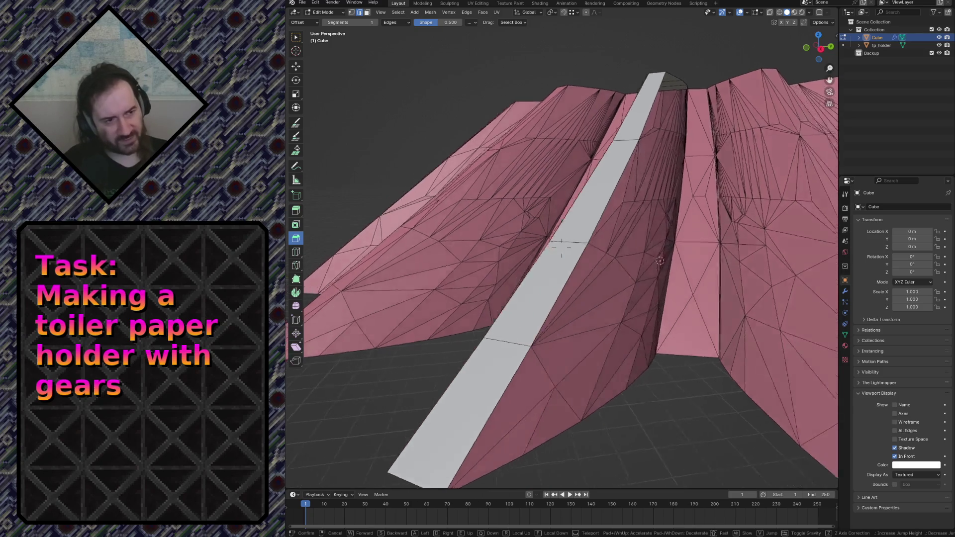
{"action": "key", "text": "w"}
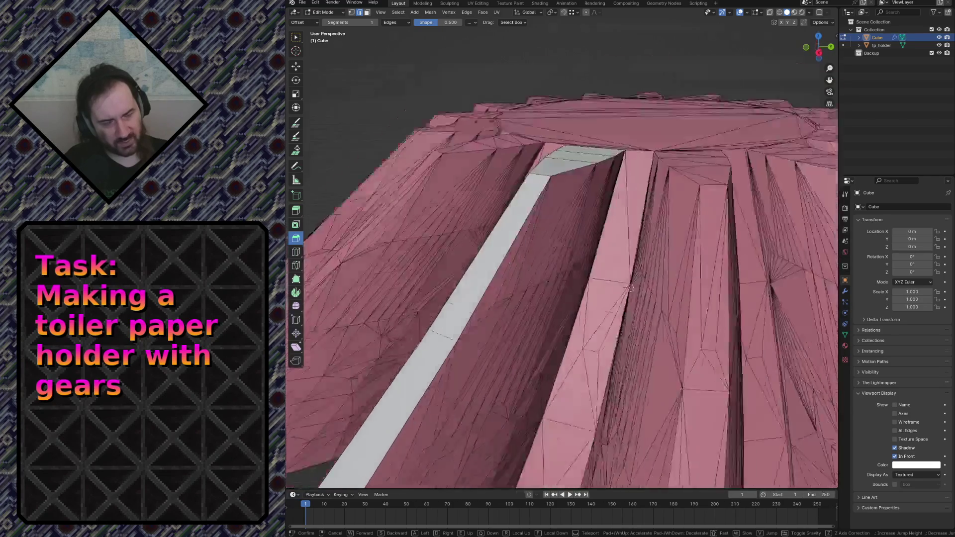
{"action": "key", "text": "s"}
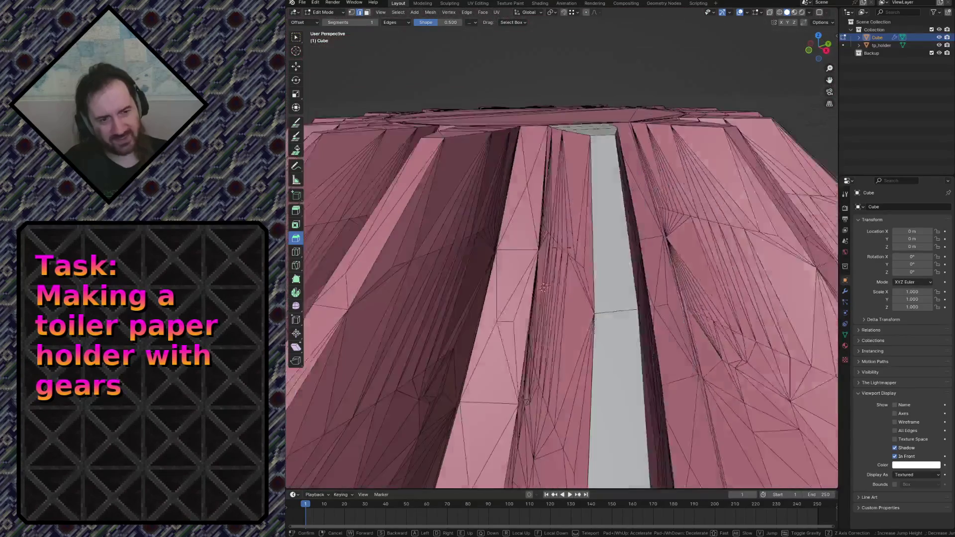
{"action": "key", "text": "Return"}
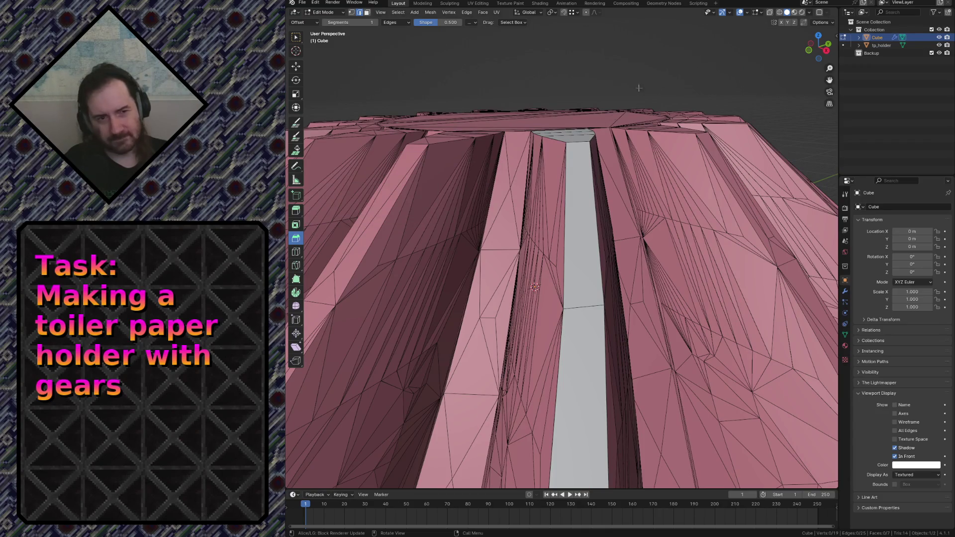
{"action": "key", "text": "shift+grave"}
{"action": "key", "text": "s"}
{"action": "key", "text": "w"}
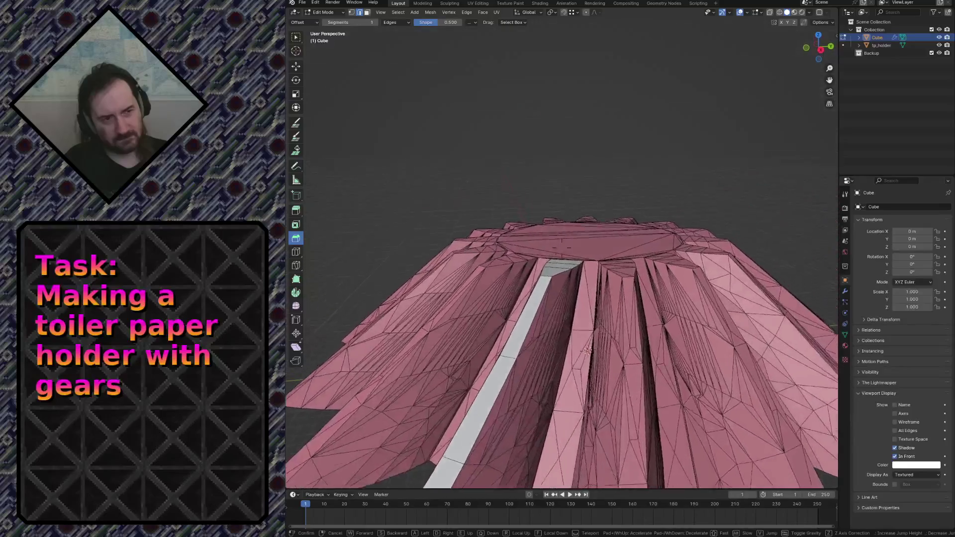
{"action": "key", "text": "Return"}
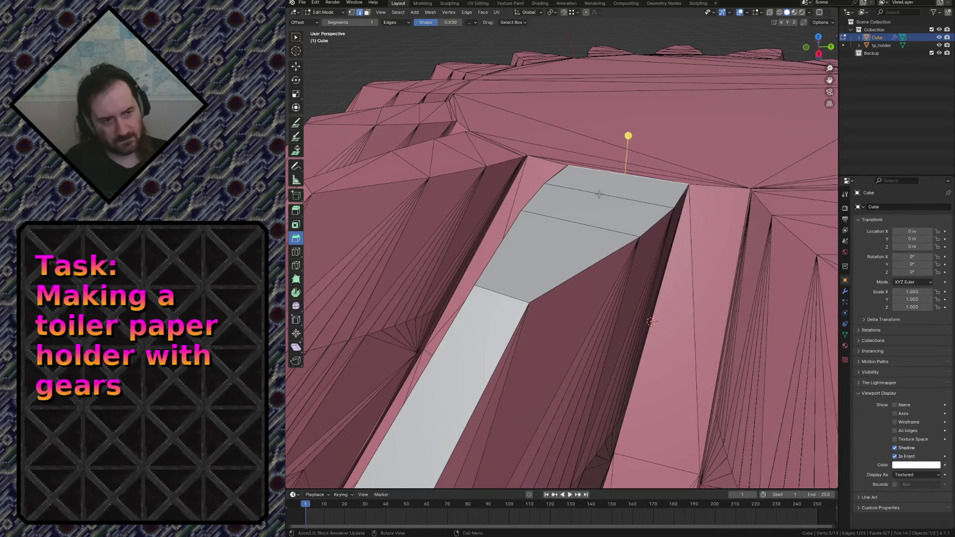
{"action": "key", "text": "shift+grave"}
{"action": "key", "text": "s"}
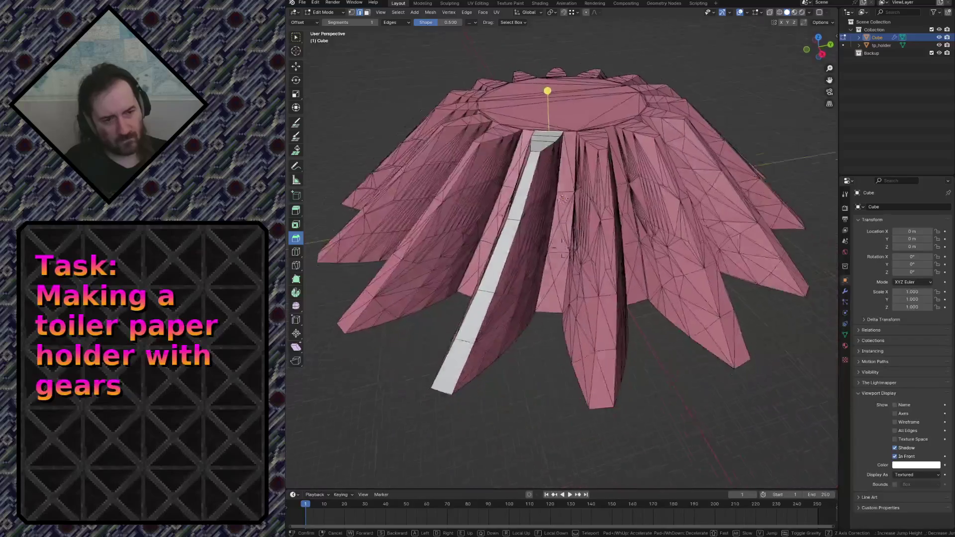
{"action": "key", "text": "w"}
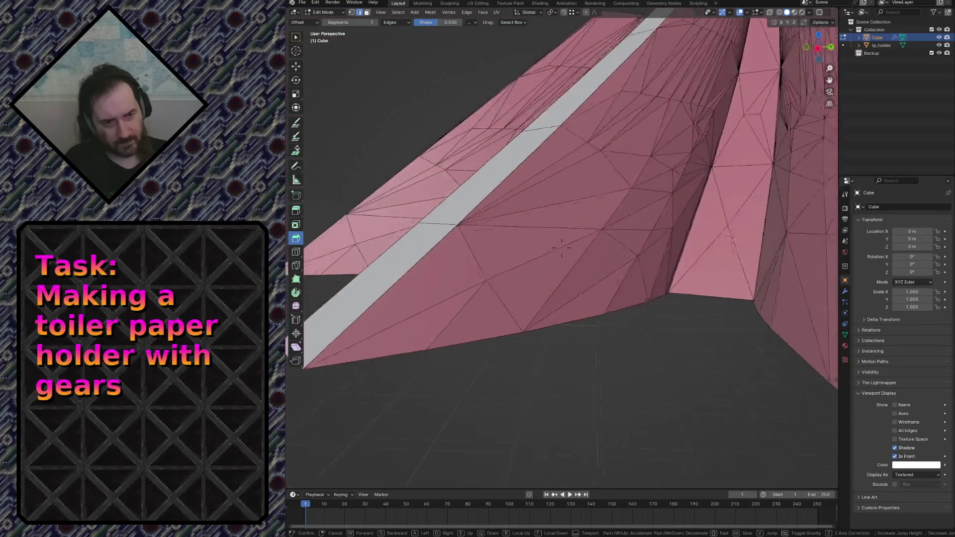
{"action": "key", "text": "w"}
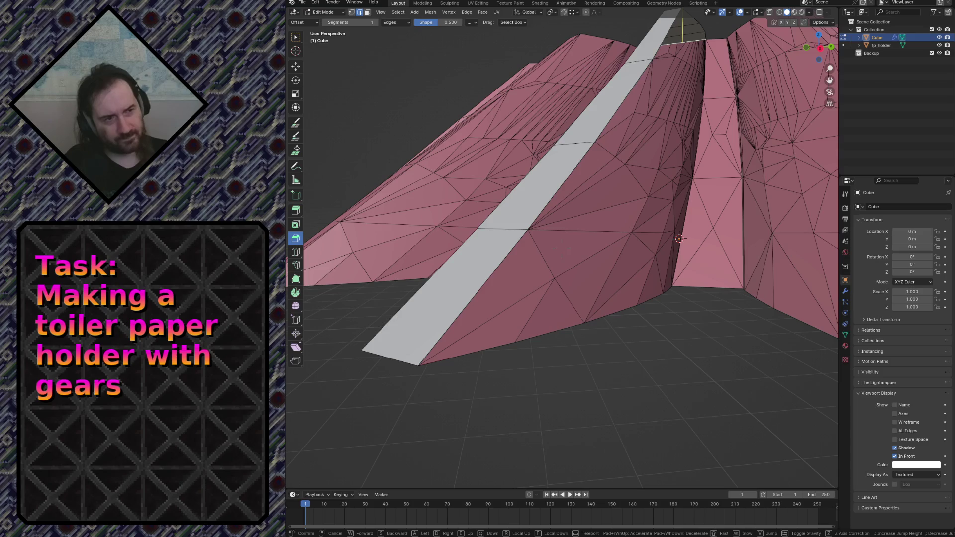
{"action": "left_click", "coordinate": [561, 248]}
{"action": "key", "text": "shift+grave"}
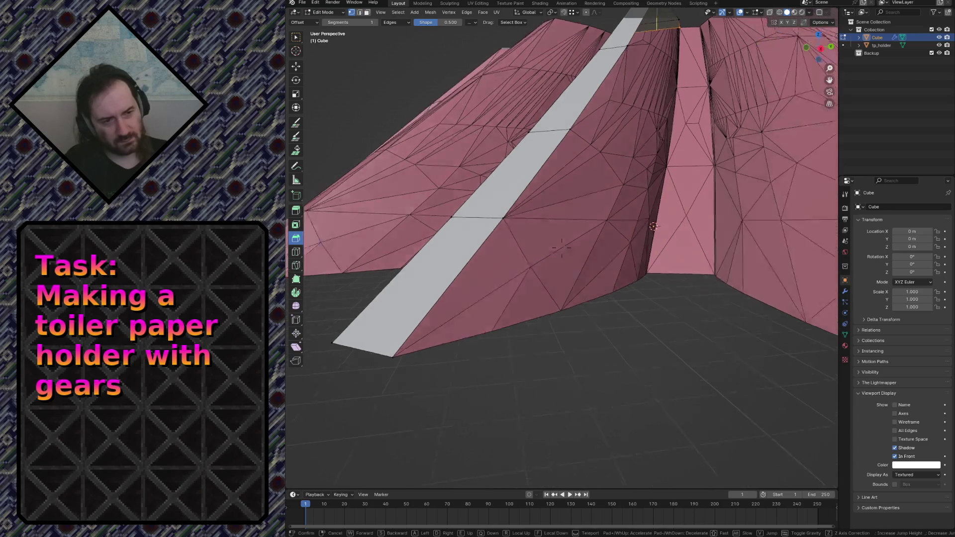
{"action": "key", "text": "w"}
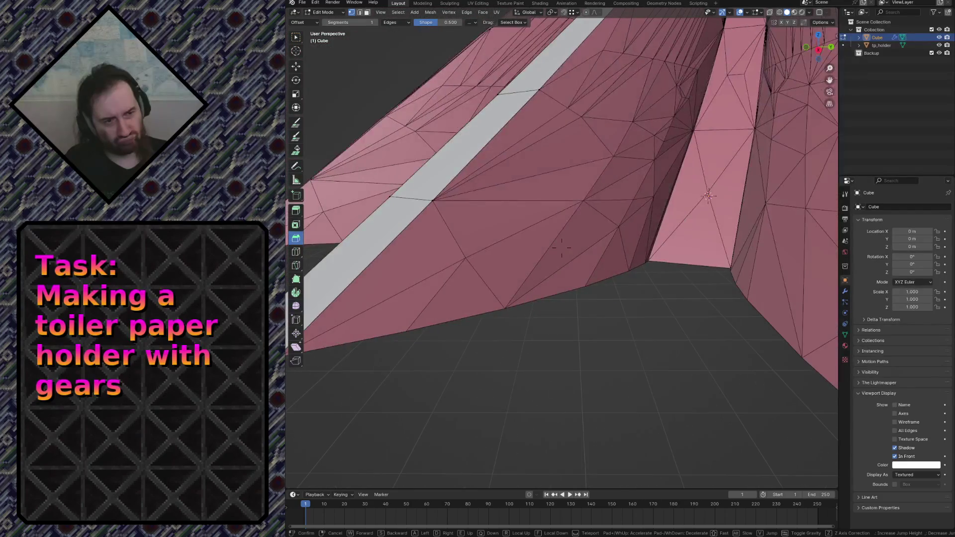
{"action": "key", "text": "s"}
{"action": "left_click", "coordinate": [591, 315]}
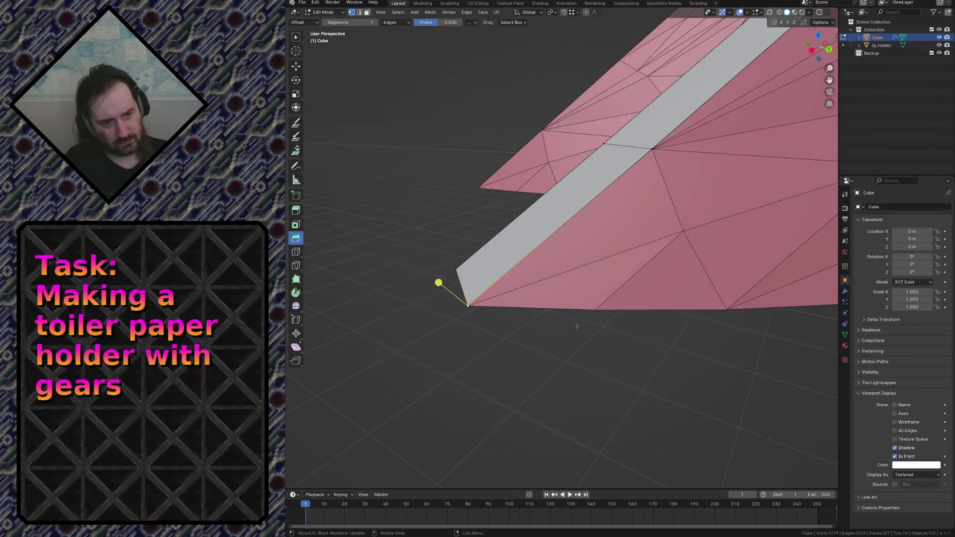
Step: Extrude a new vertex from the tooth base and move it onto the neighbouring tooth's corner
{"action": "key", "text": "e"}
{"action": "left_click", "coordinate": [576, 326]}
{"action": "key", "text": "shift+grave"}
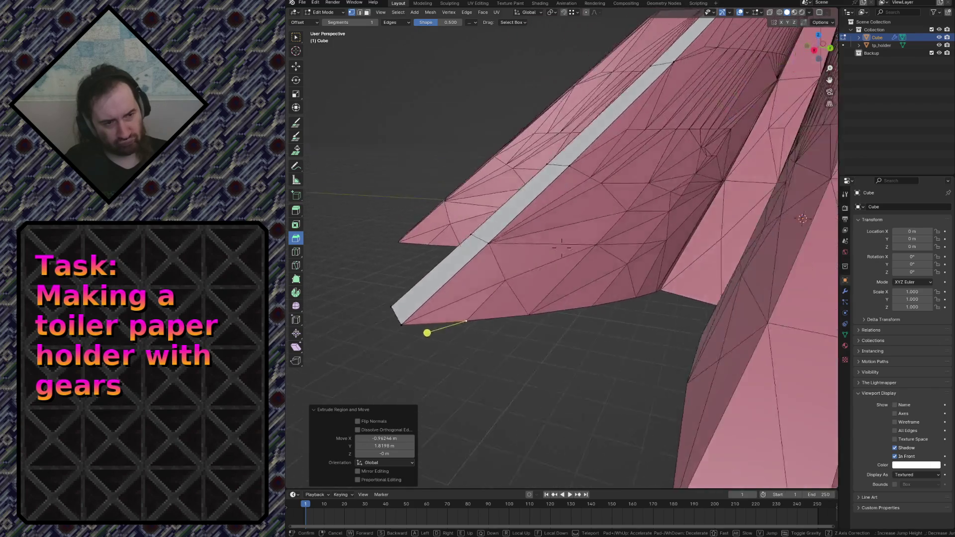
{"action": "key", "text": "w"}
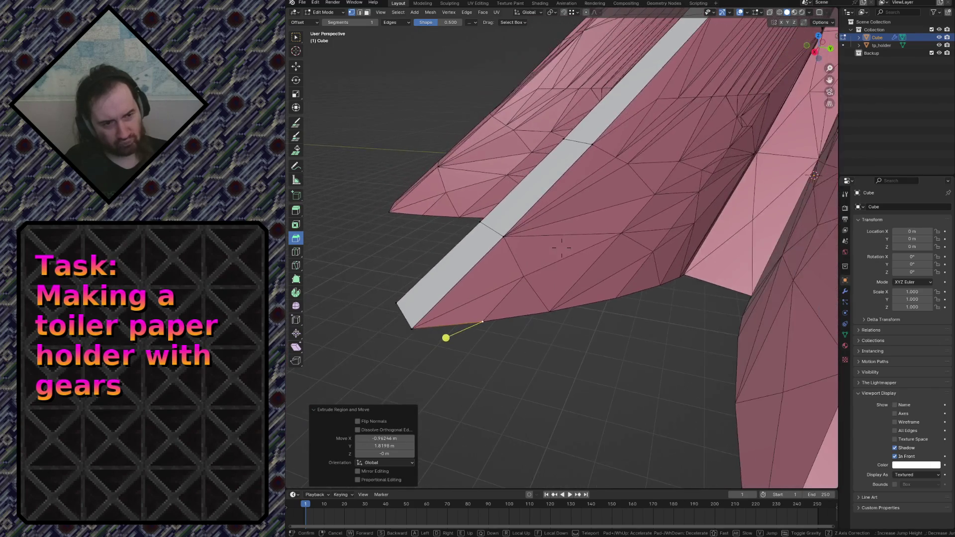
{"action": "left_click", "coordinate": [561, 248]}
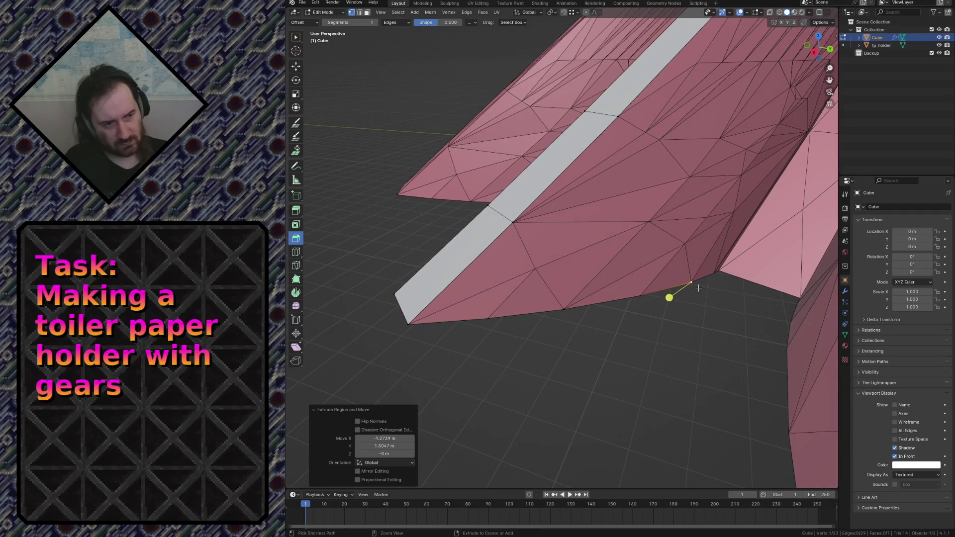
{"action": "key", "text": "g"}
{"action": "left_click", "coordinate": [714, 276]}
Step: Fly around the gap and strip to check the vertex's placement, then begin repositioning it
{"action": "key", "text": "shift+grave"}
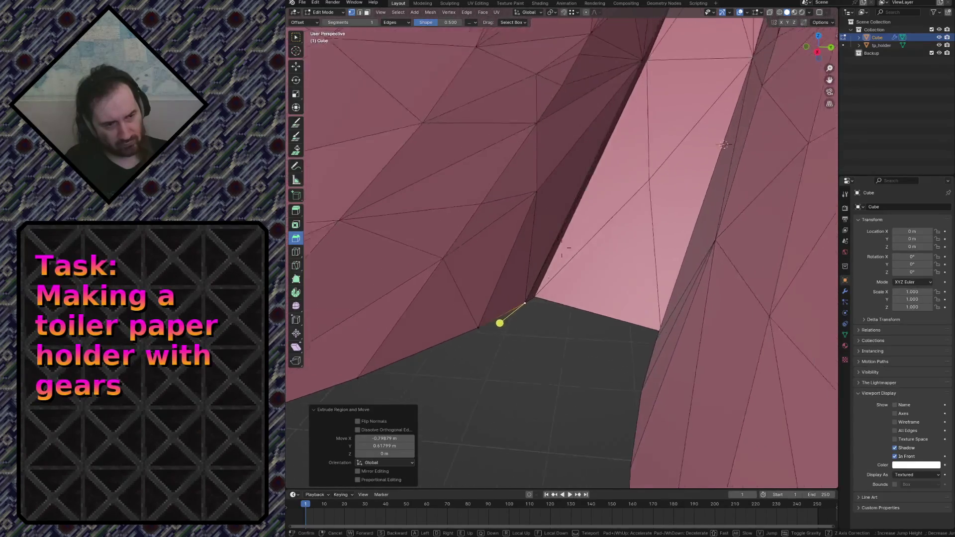
{"action": "left_click", "coordinate": [571, 299]}
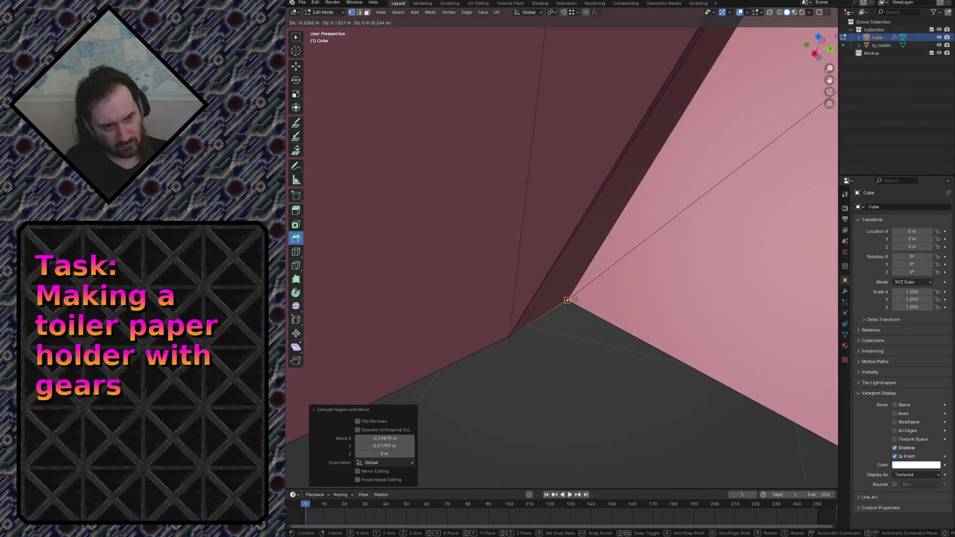
{"action": "key", "text": "shift+grave"}
{"action": "key", "text": "s"}
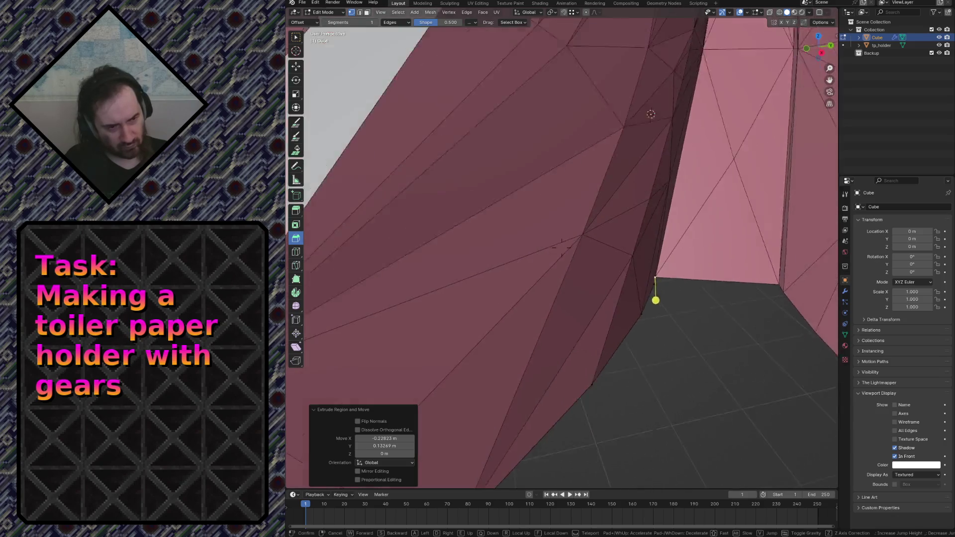
{"action": "key", "text": "w"}
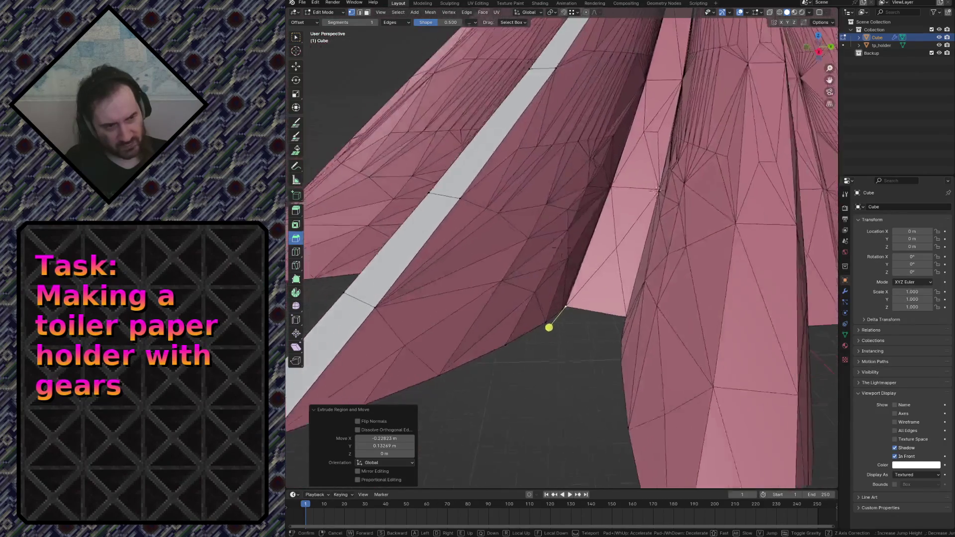
{"action": "key", "text": "s"}
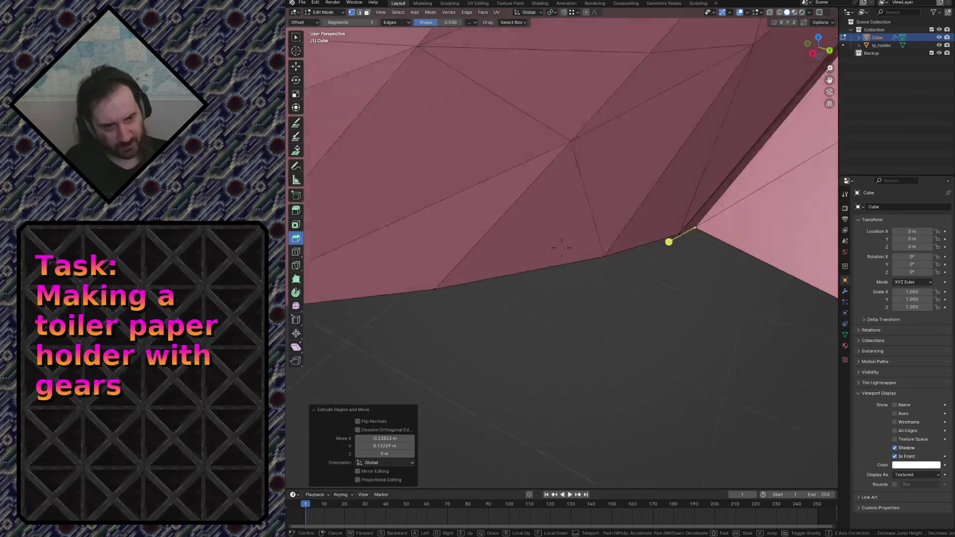
{"action": "key", "text": "Return"}
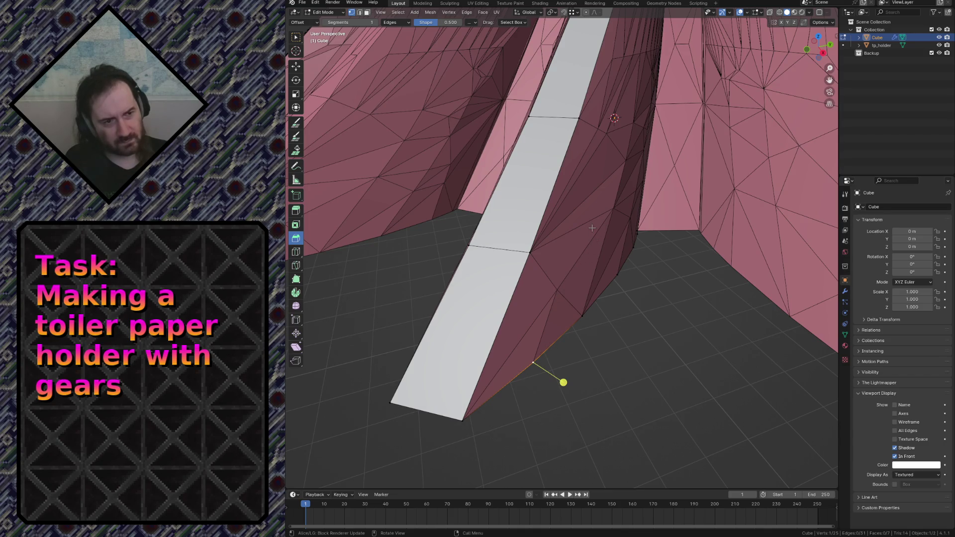
{"action": "key", "text": "g"}
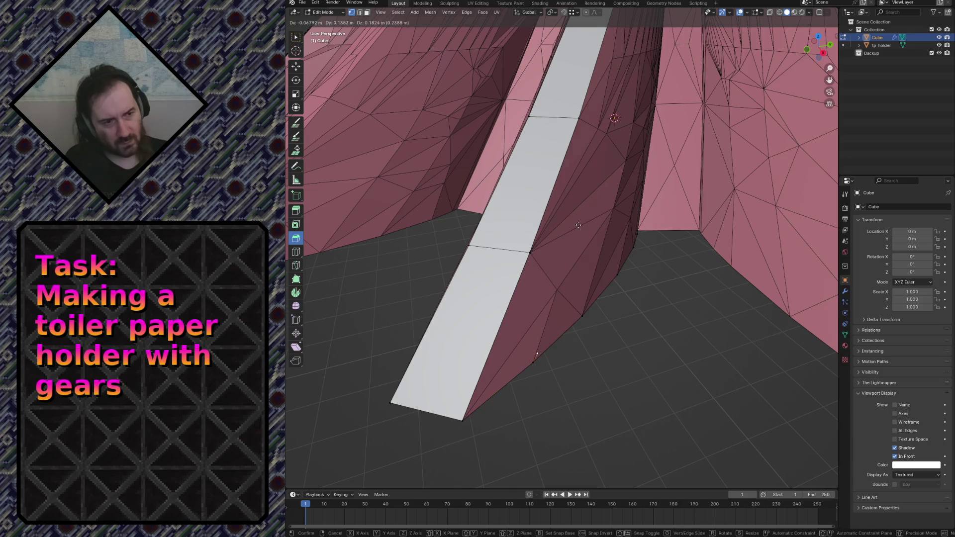
Step: Enable Edge as a snap target alongside Vertex and reposition the extruded vertex in the gap
{"action": "left_click", "coordinate": [612, 216]}
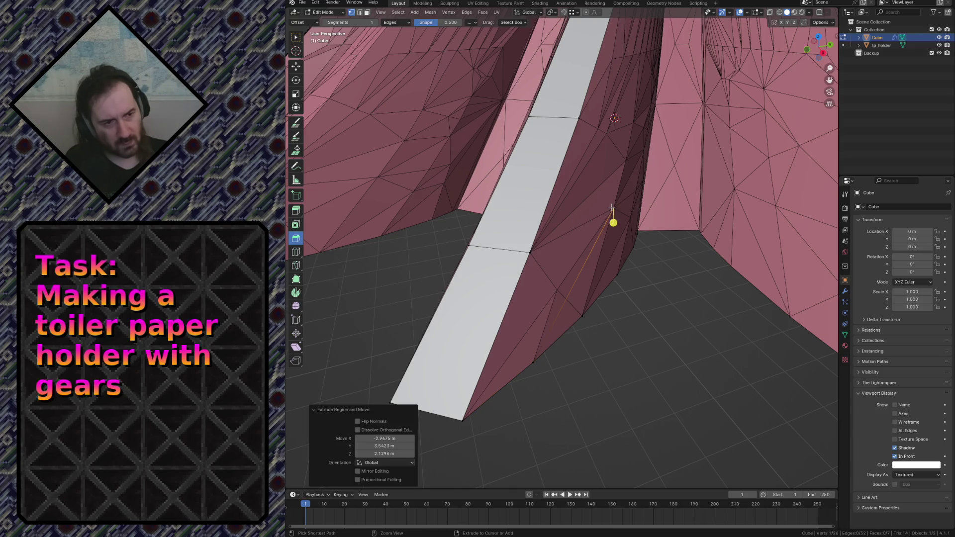
{"action": "left_click", "coordinate": [573, 12]}
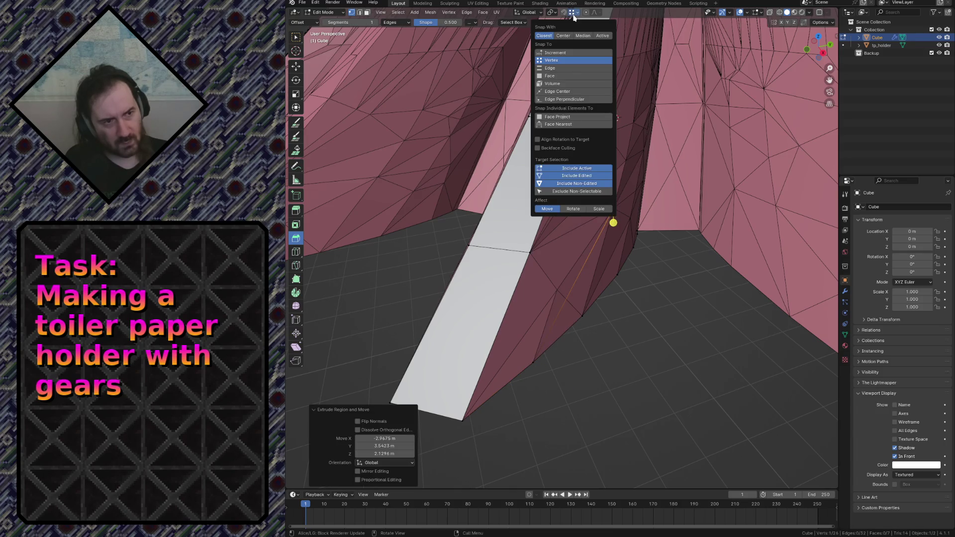
{"action": "left_click", "coordinate": [561, 67]}
{"action": "key", "text": "g"}
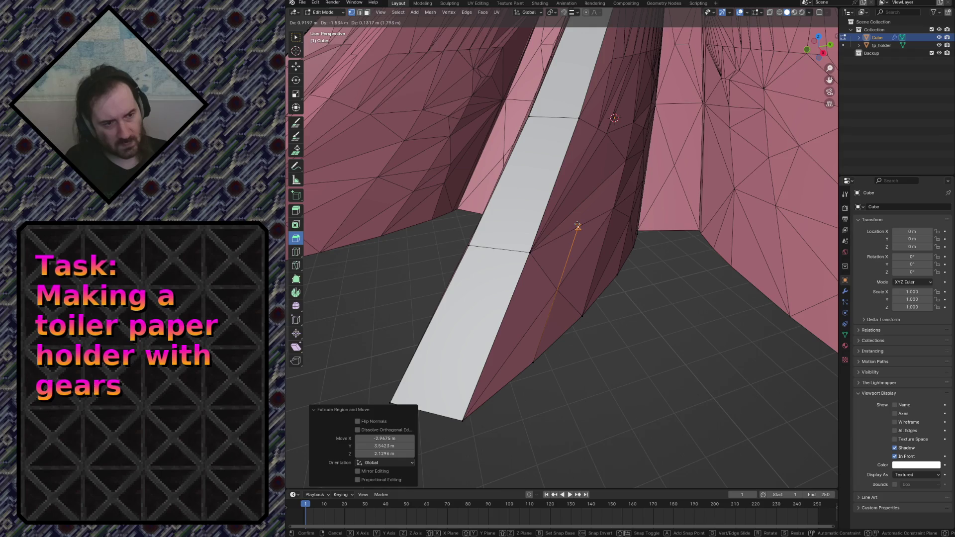
{"action": "left_click", "coordinate": [598, 156]}
Step: After inspecting, keep vertex snapping, extrude an extra vertex, then undo it
{"action": "key", "text": "shift+grave"}
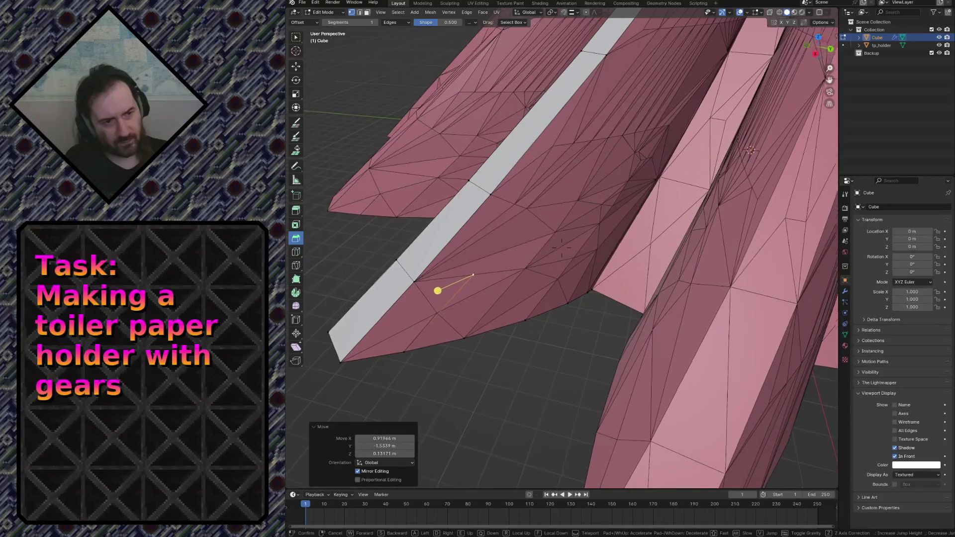
{"action": "key", "text": "w"}
{"action": "left_click", "coordinate": [562, 249]}
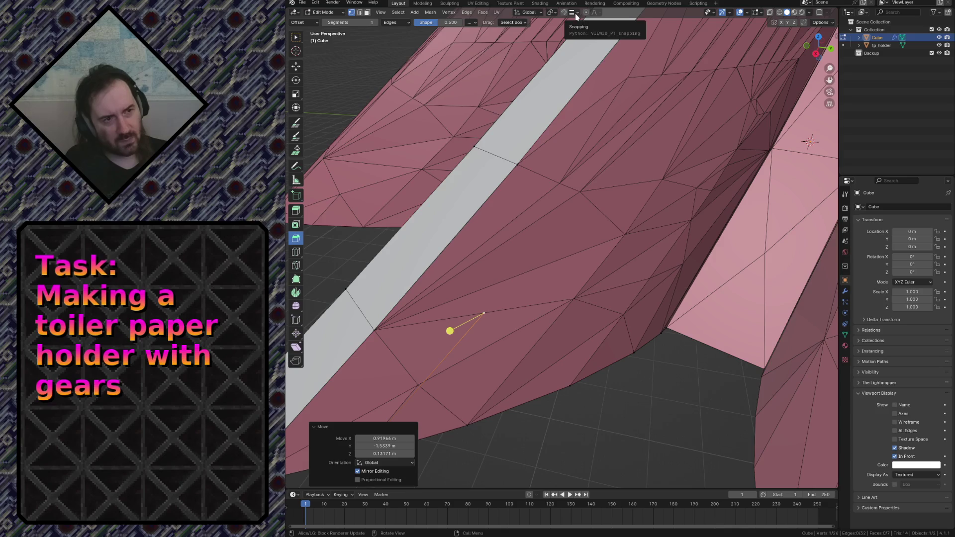
{"action": "left_click", "coordinate": [576, 17]}
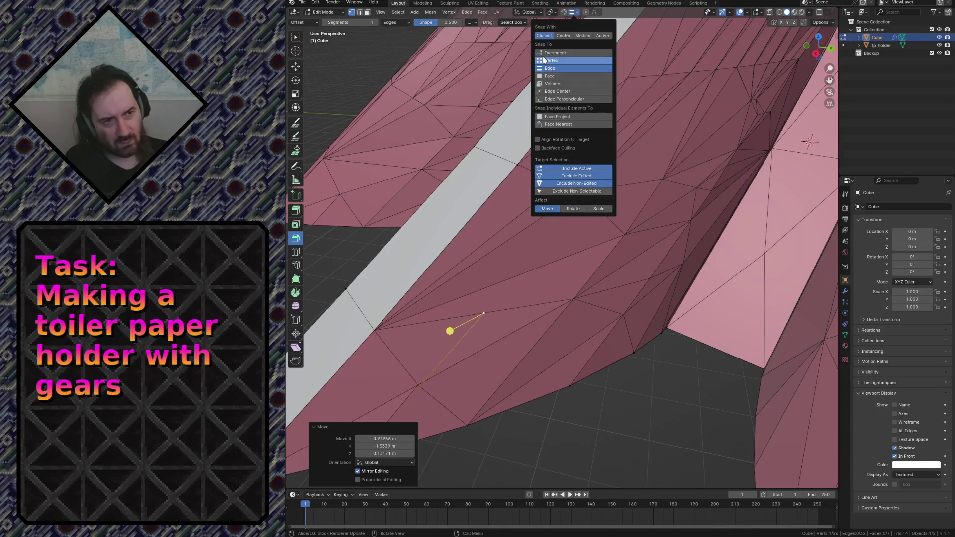
{"action": "left_click", "coordinate": [557, 60]}
{"action": "right_click", "coordinate": [579, 192], "text": "ctrl"}
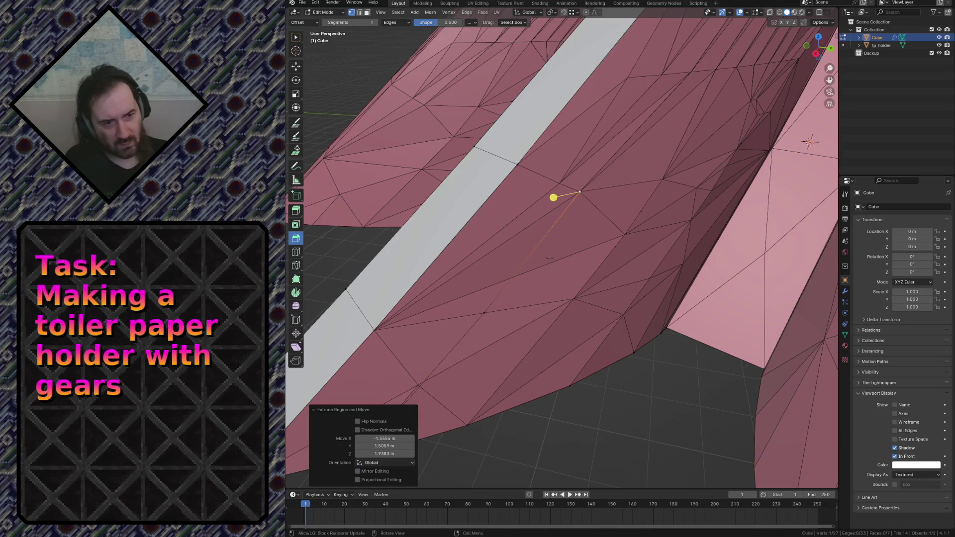
{"action": "key", "text": "ctrl+z"}
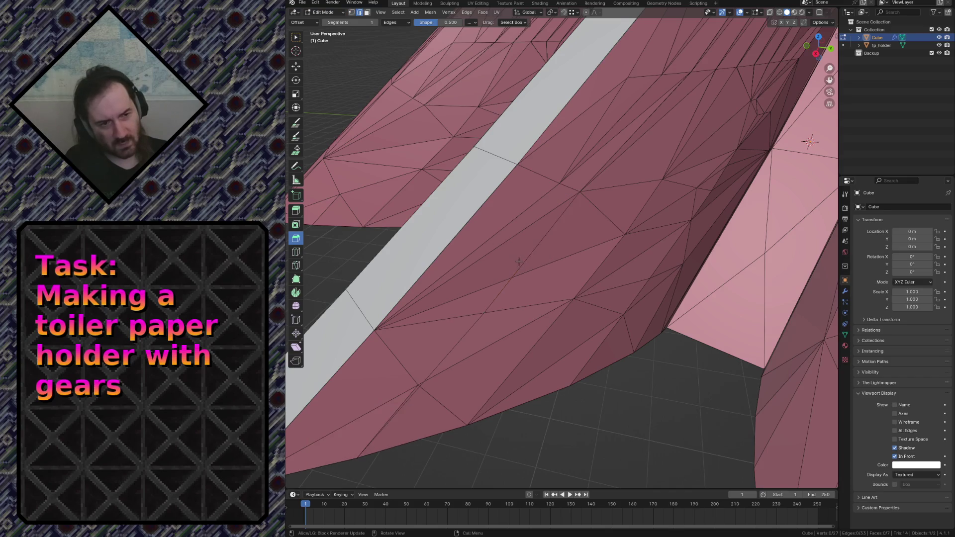
Step: Delete the bad face next to the white strip and fly along the strip to check it
{"action": "left_click", "coordinate": [460, 231]}
{"action": "middle_click_drag", "start_coordinate": [461, 231], "coordinate": [461, 231]}
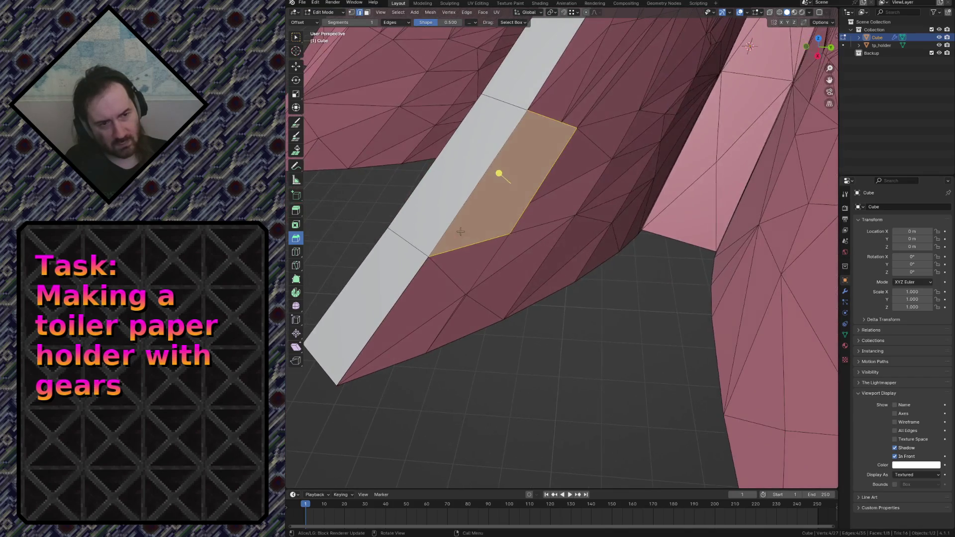
{"action": "key", "text": "x"}
{"action": "left_click", "coordinate": [347, 325]}
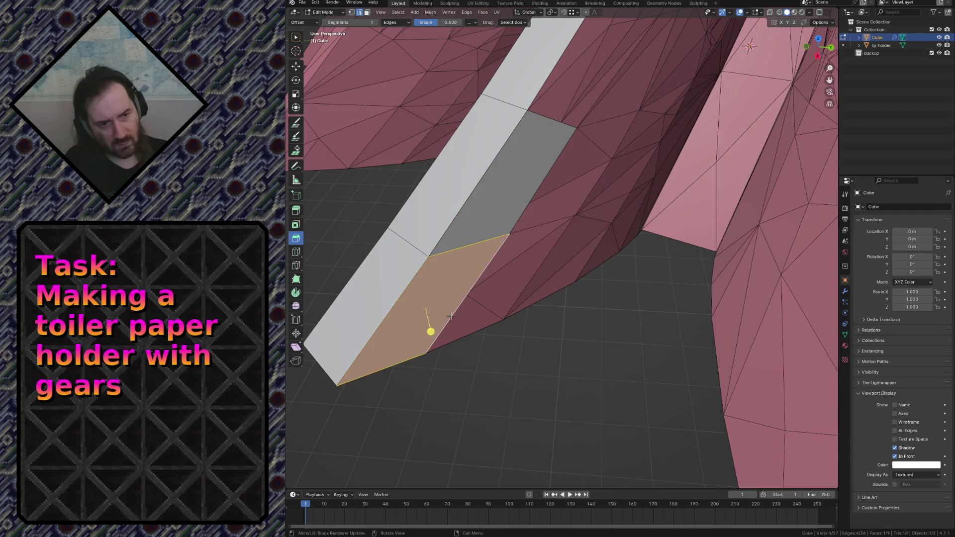
{"action": "key", "text": "shift+grave"}
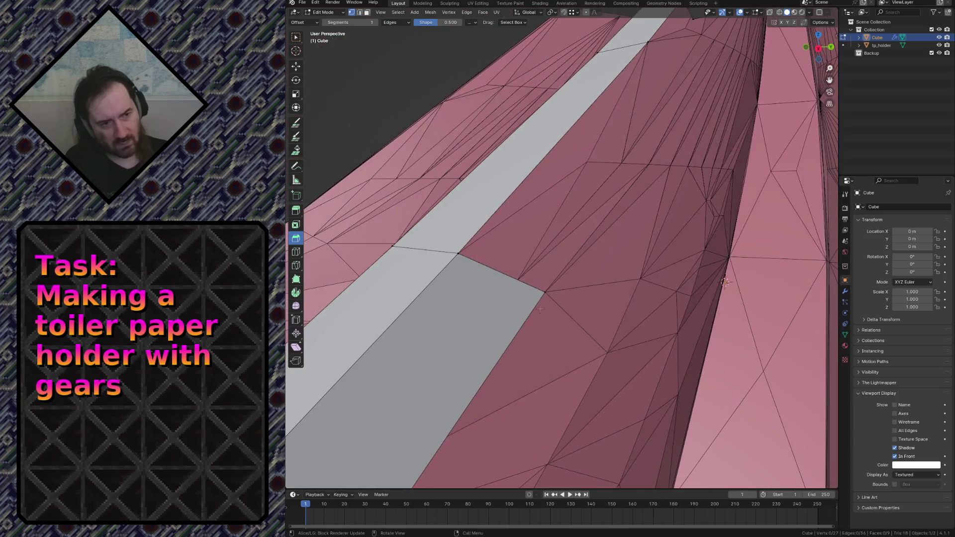
{"action": "left_click", "coordinate": [534, 295]}
Step: Extrude a vertex across the tooth's inner wall and move it into place, cancelling a further move
{"action": "key", "text": "shift"}
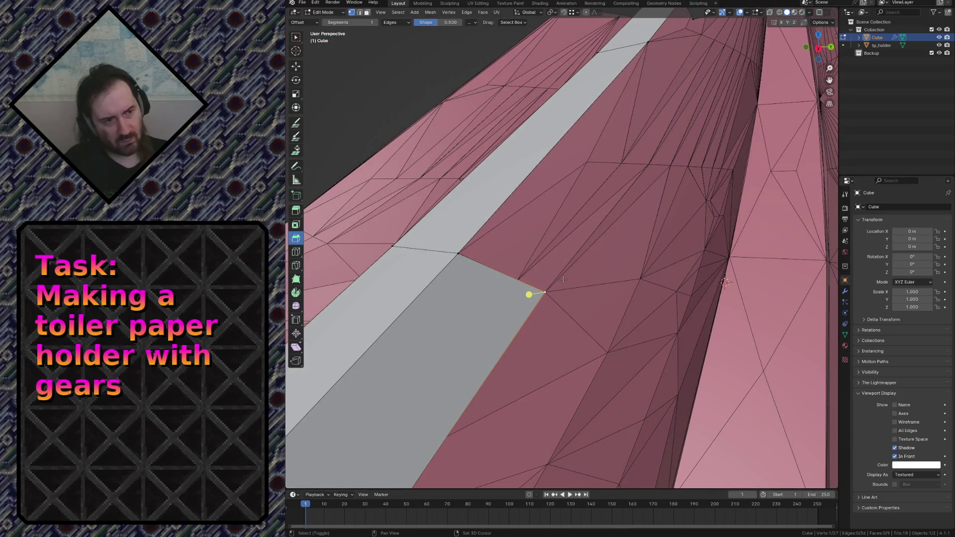
{"action": "key", "text": "e"}
{"action": "left_click", "coordinate": [638, 152]}
{"action": "key", "text": "shift+grave"}
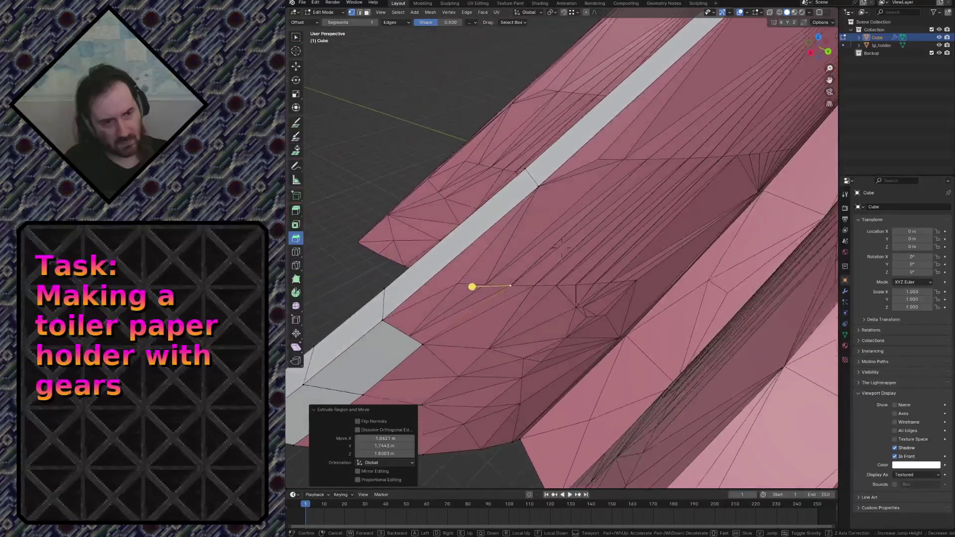
{"action": "left_click", "coordinate": [469, 288]}
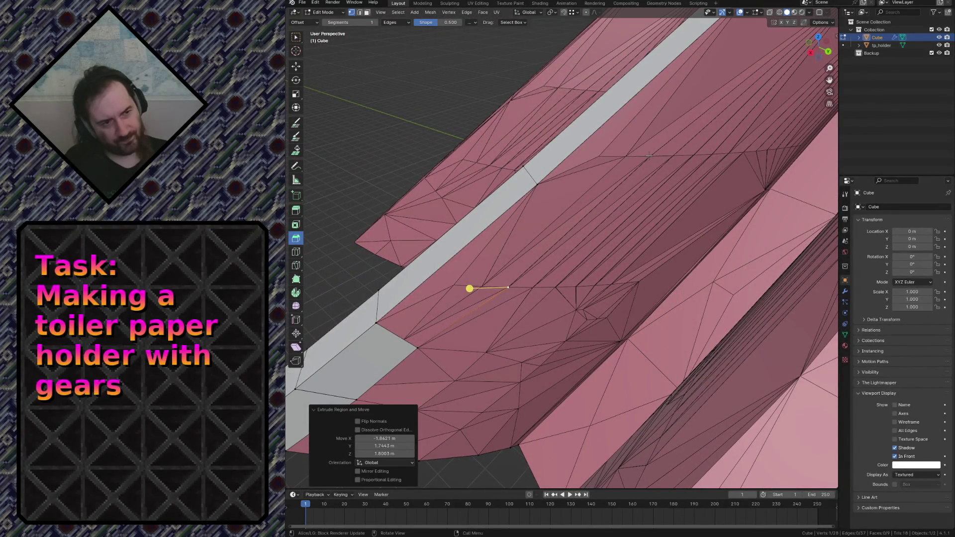
{"action": "key", "text": "g"}
{"action": "left_click", "coordinate": [650, 156]}
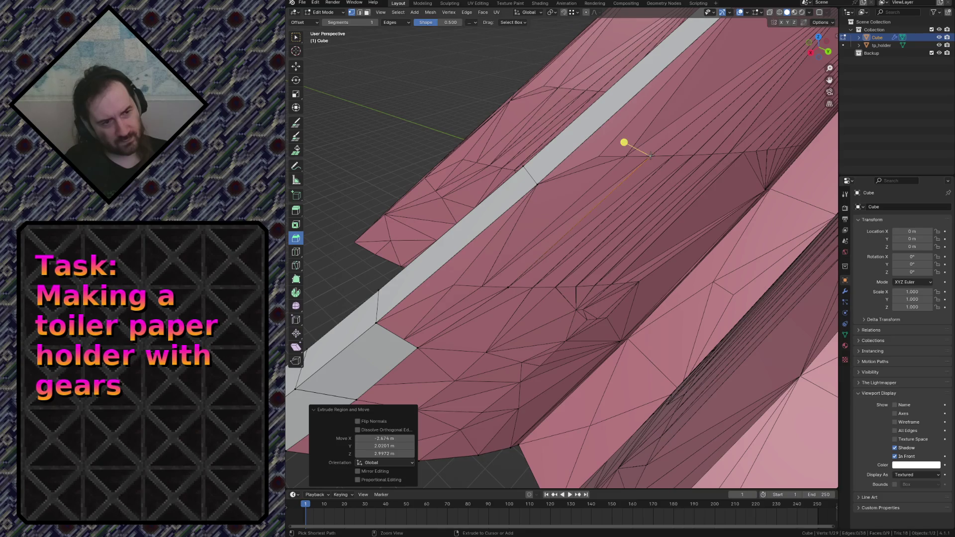
{"action": "middle_click_drag", "start_coordinate": [650, 156], "coordinate": [659, 146]}
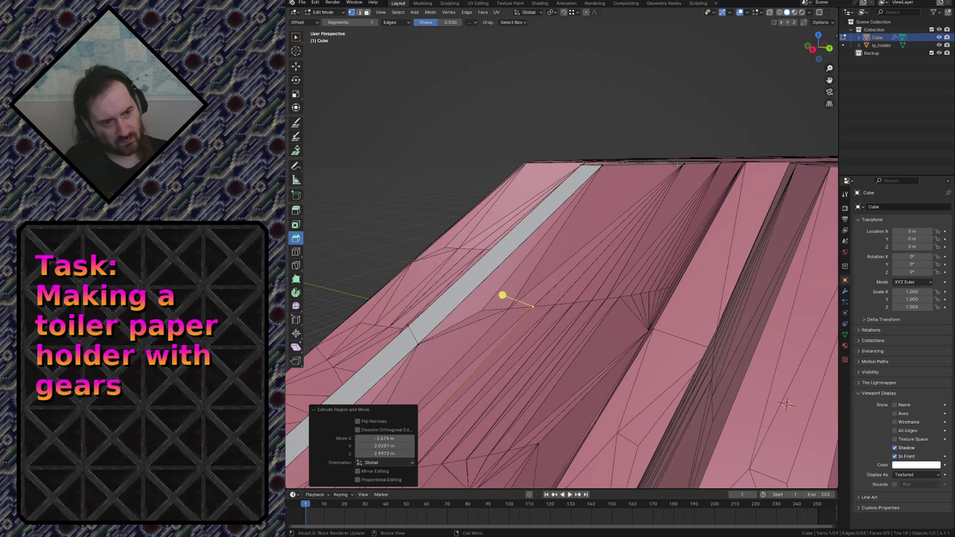
{"action": "middle_click_drag", "start_coordinate": [634, 211], "coordinate": [561, 239]}
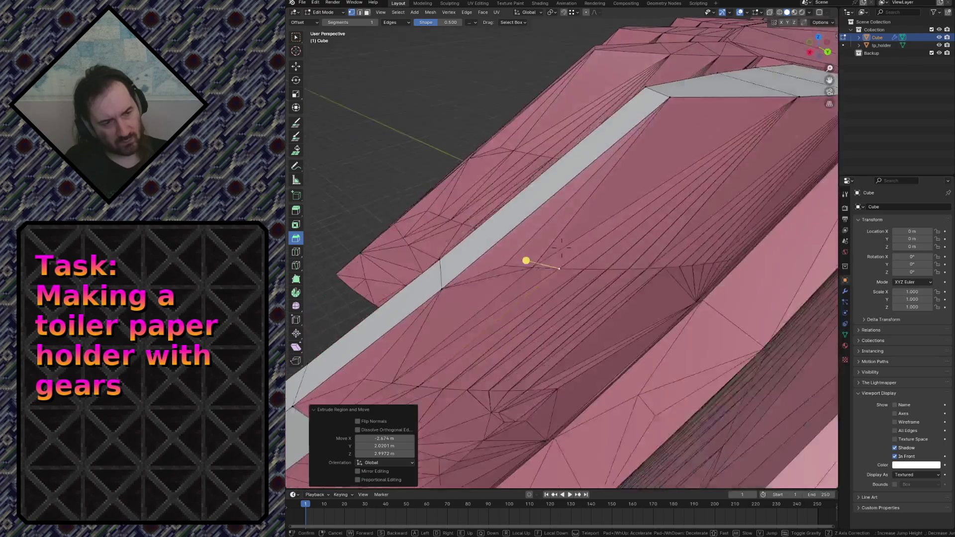
{"action": "key", "text": "g"}
{"action": "key", "text": "Escape"}
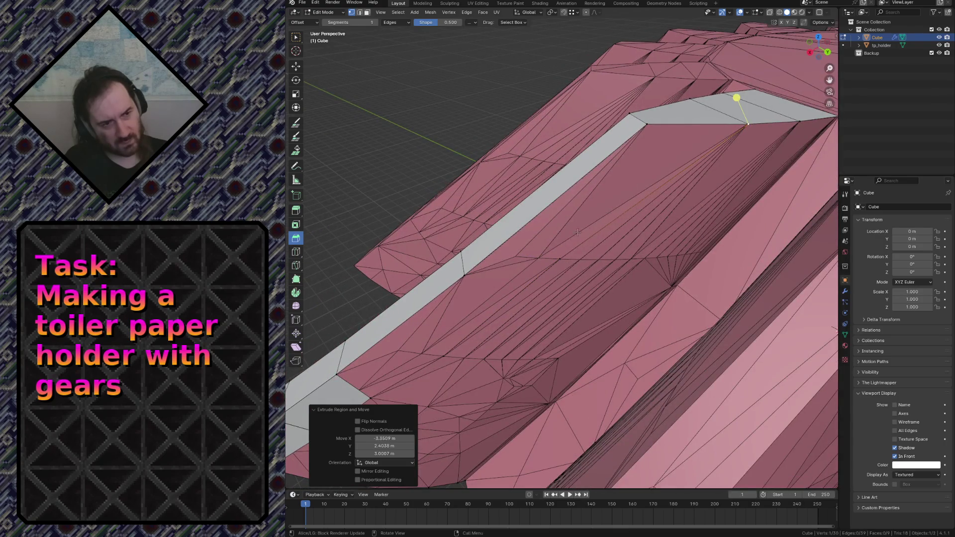
Step: Select the edge along the gap and the face beside the strip, then pull back to view the whole mesh
{"action": "left_click", "coordinate": [561, 258]}
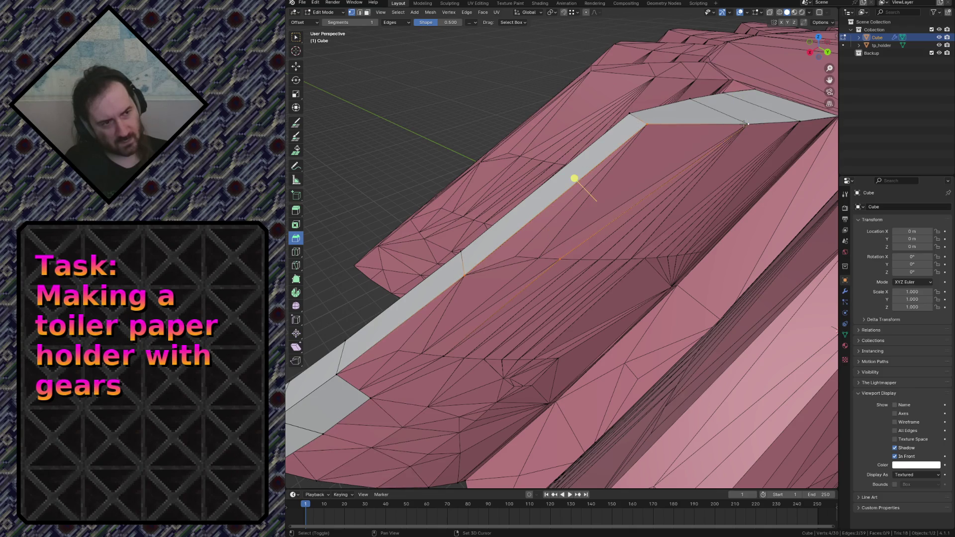
{"action": "left_click", "coordinate": [584, 247]}
{"action": "left_click", "coordinate": [561, 258], "text": "shift"}
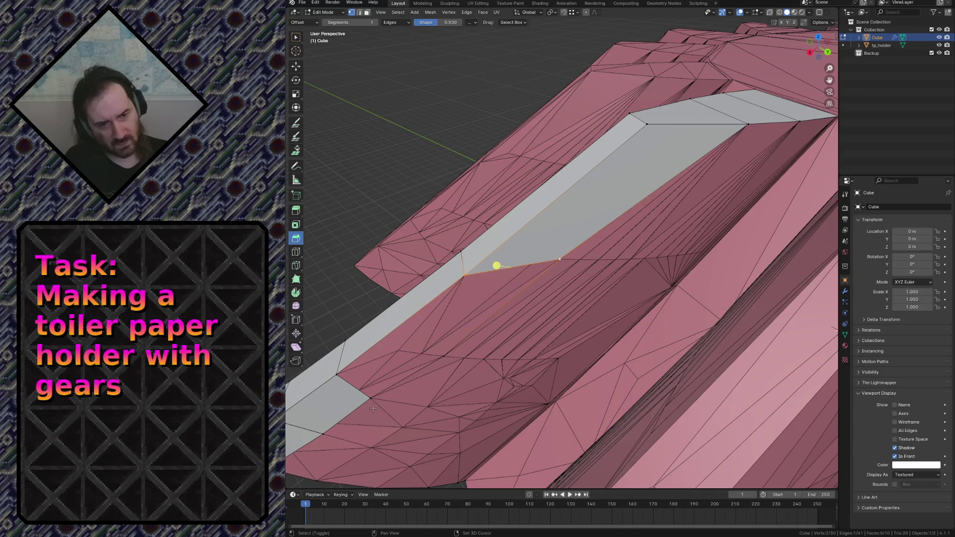
{"action": "left_click", "coordinate": [450, 281], "text": "shift"}
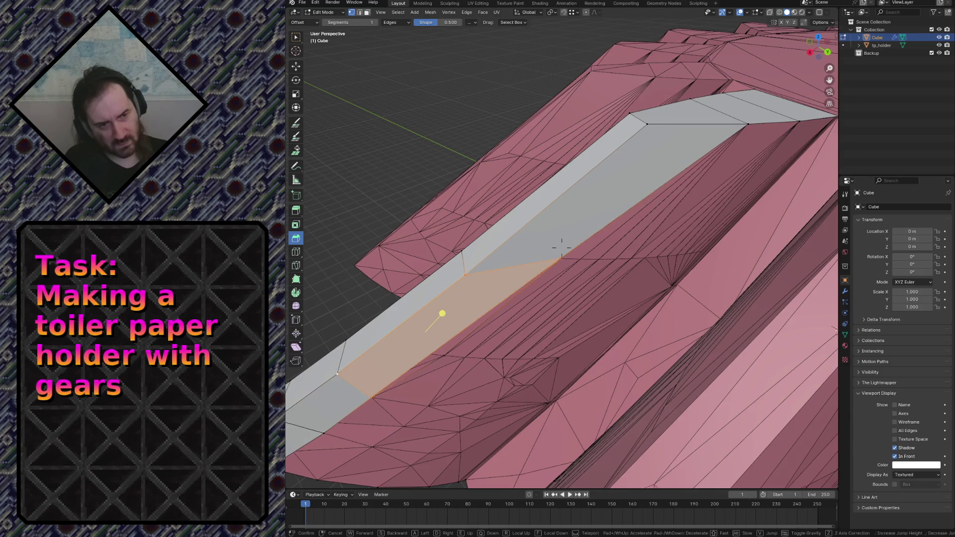
{"action": "key", "text": "shift+grave"}
{"action": "key", "text": "s"}
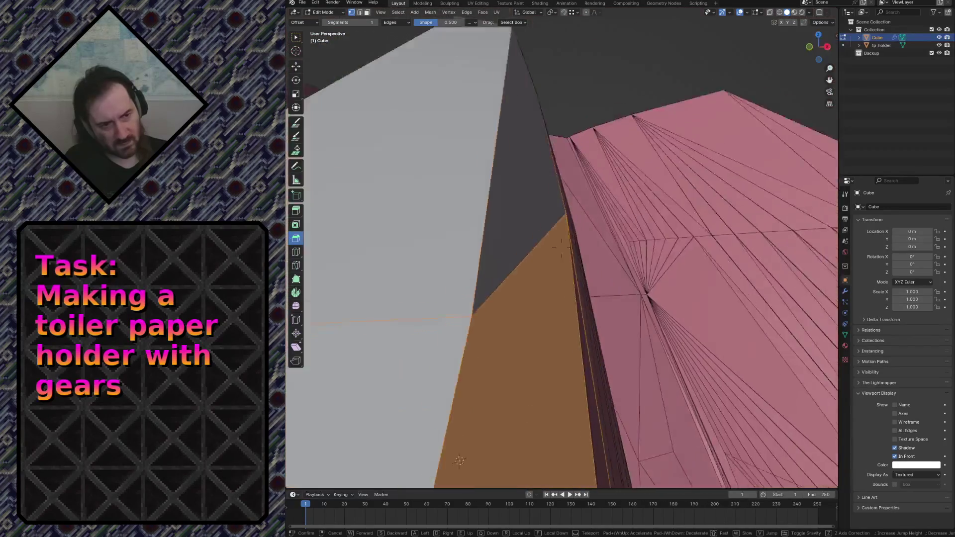
{"action": "key", "text": "Return"}
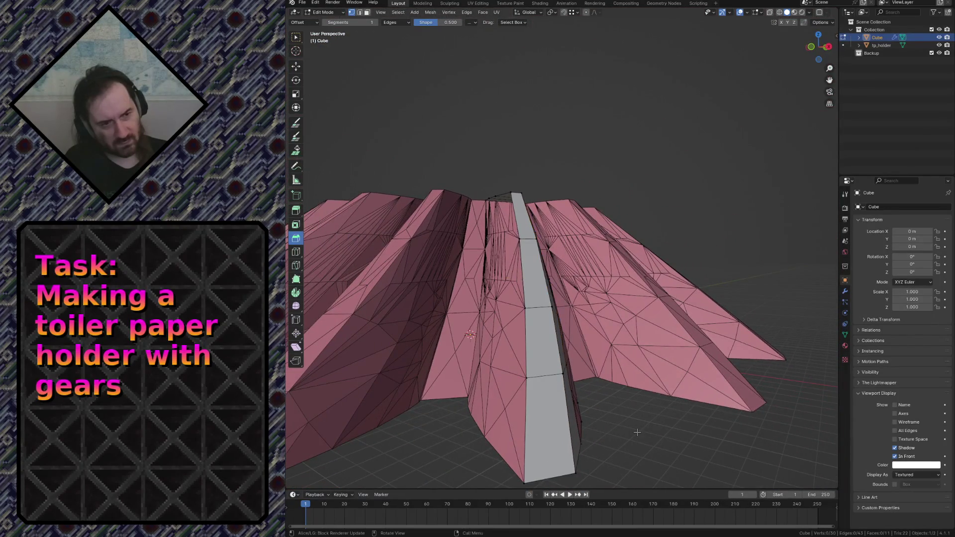
{"action": "key", "text": "shift+grave"}
{"action": "key", "text": "w"}
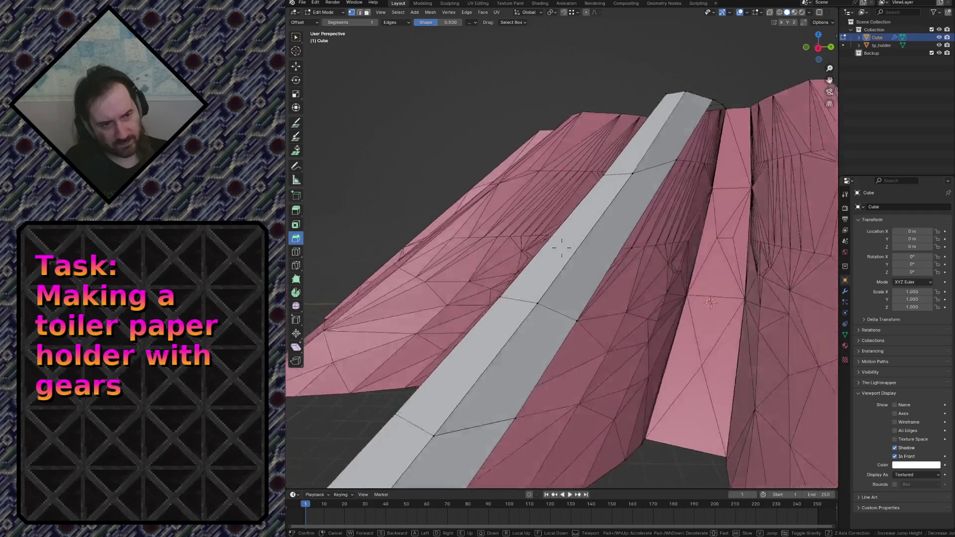
{"action": "key", "text": "Return"}
{"action": "key", "text": "k"}
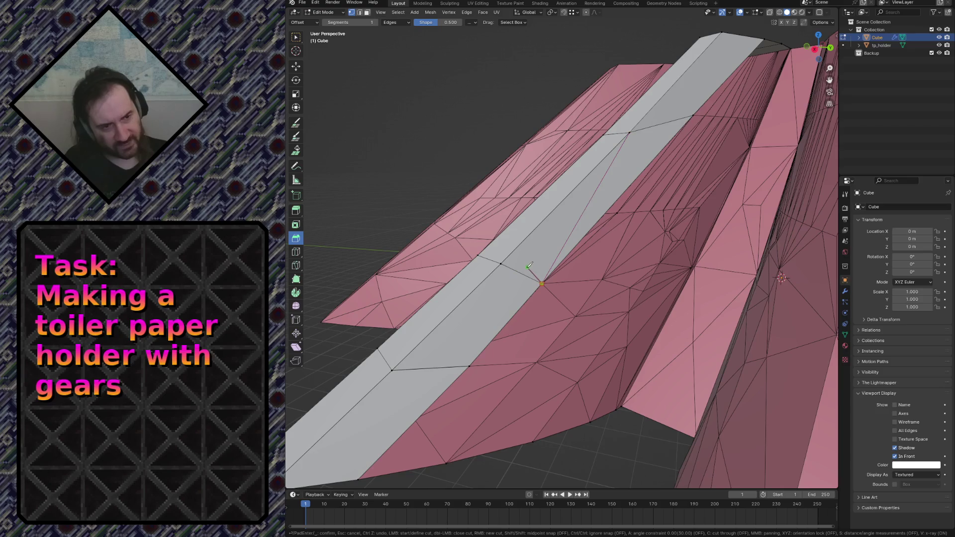
{"action": "key", "text": "Escape"}
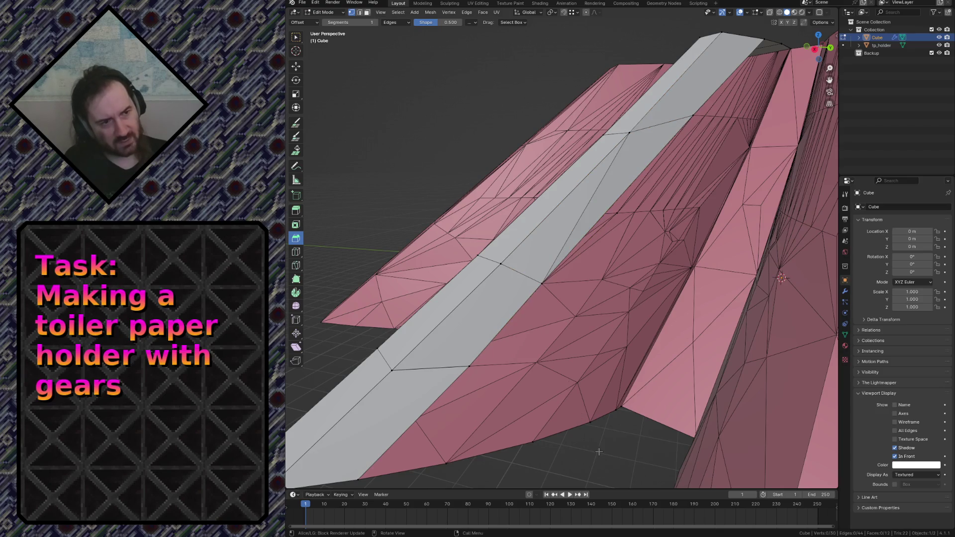
{"action": "key", "text": "shift+grave"}
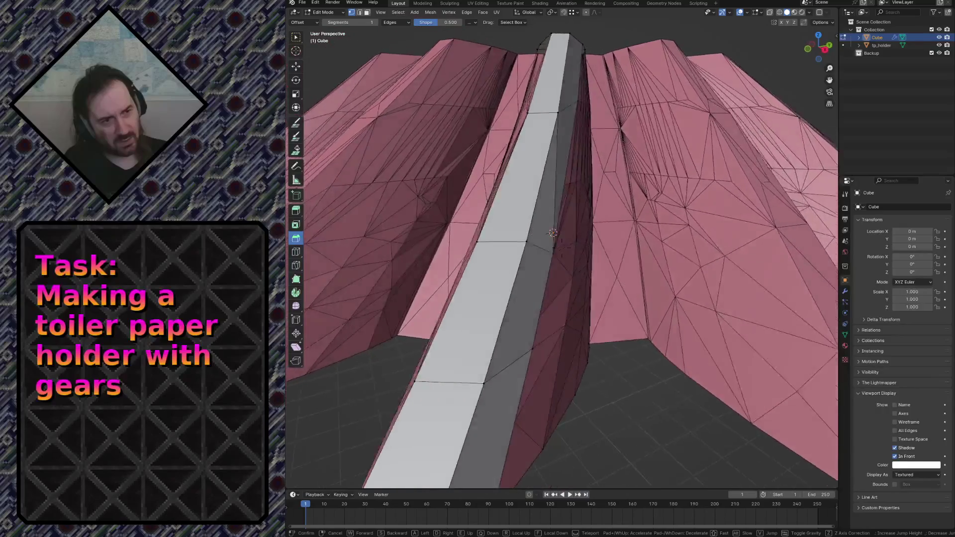
{"action": "key", "text": "s"}
{"action": "key", "text": "Return"}
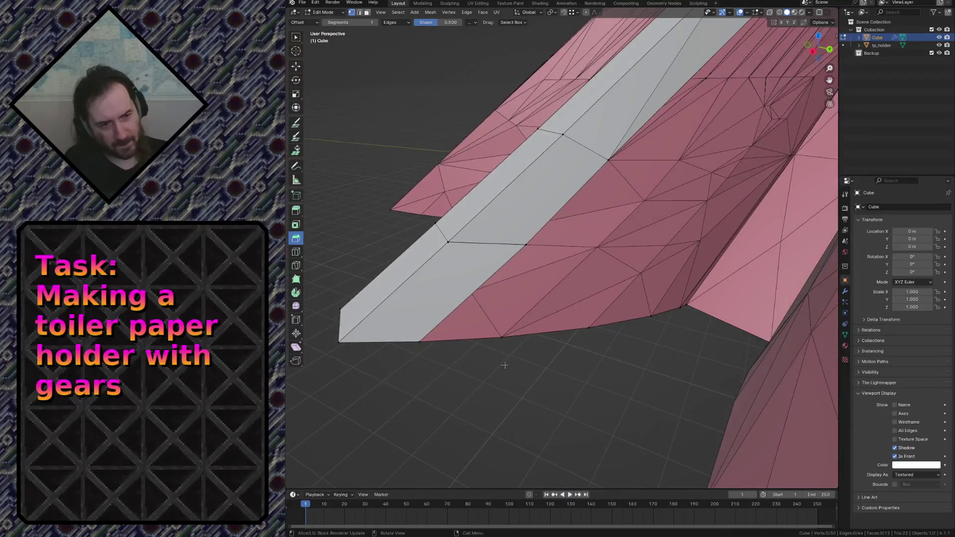
{"action": "right_click", "coordinate": [565, 254], "text": "ctrl"}
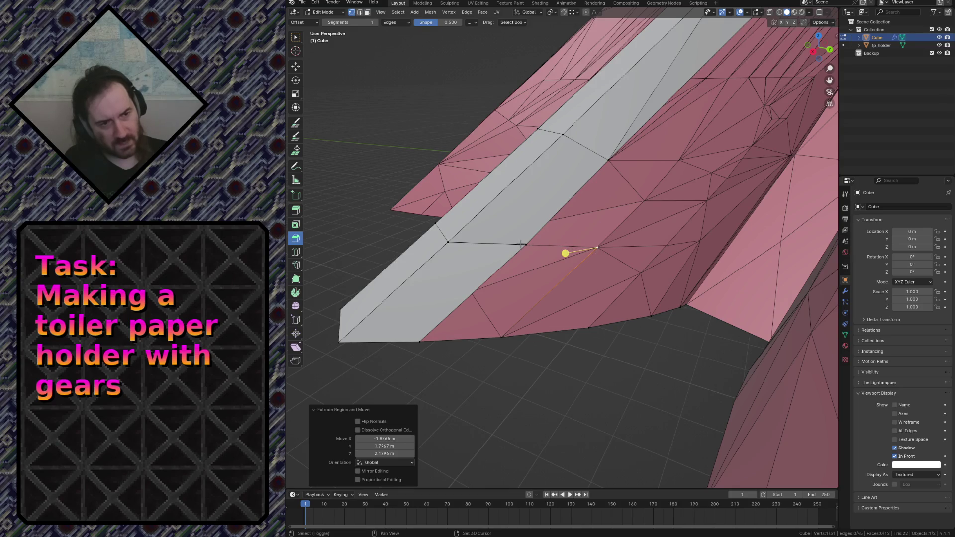
Step: Fill two faces between edge pairs across the gap, extruding a vertex between them, and inspect the result
{"action": "left_click", "coordinate": [559, 248], "text": "shift"}
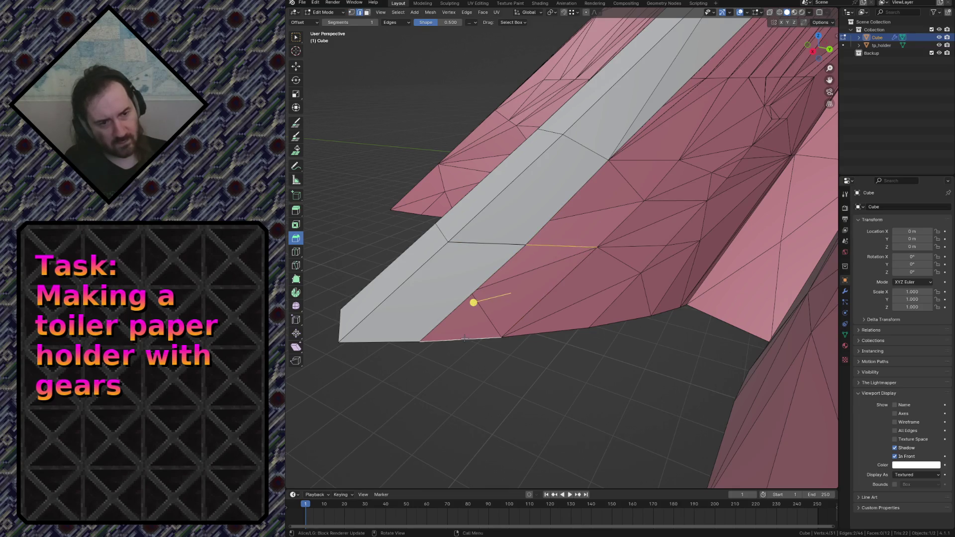
{"action": "key", "text": "f"}
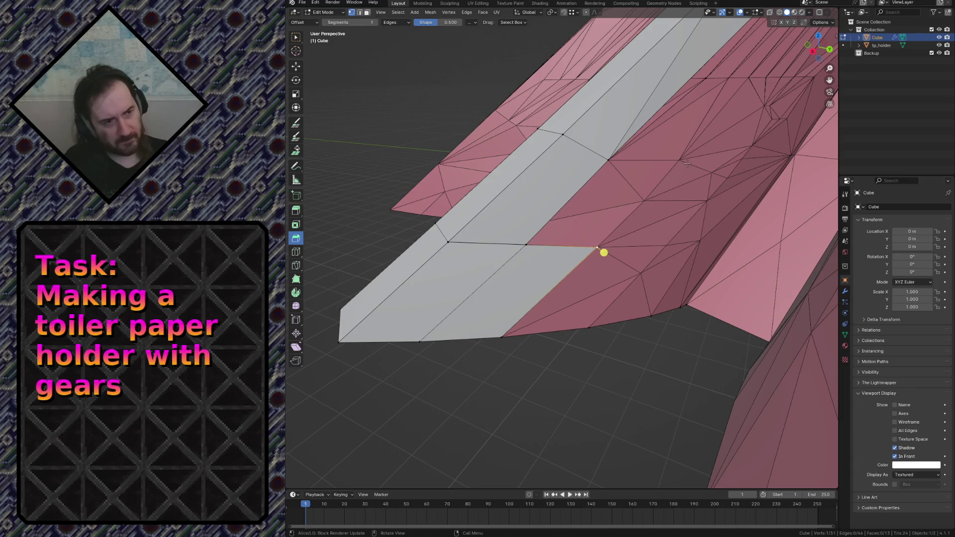
{"action": "right_click", "coordinate": [653, 156], "text": "ctrl"}
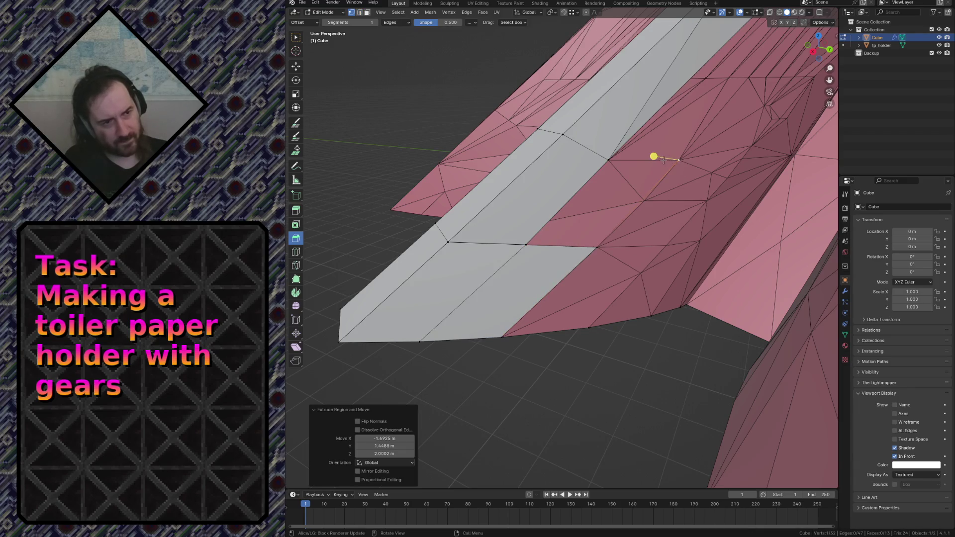
{"action": "left_click", "coordinate": [607, 158], "text": "shift"}
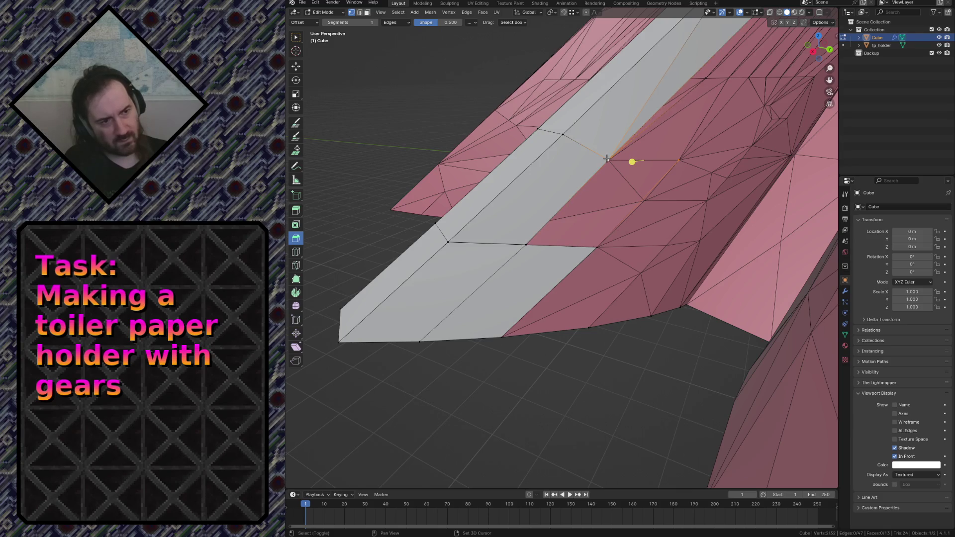
{"action": "left_click", "coordinate": [608, 157], "text": "shift"}
{"action": "left_click", "coordinate": [545, 255], "text": "shift"}
{"action": "key", "text": "f"}
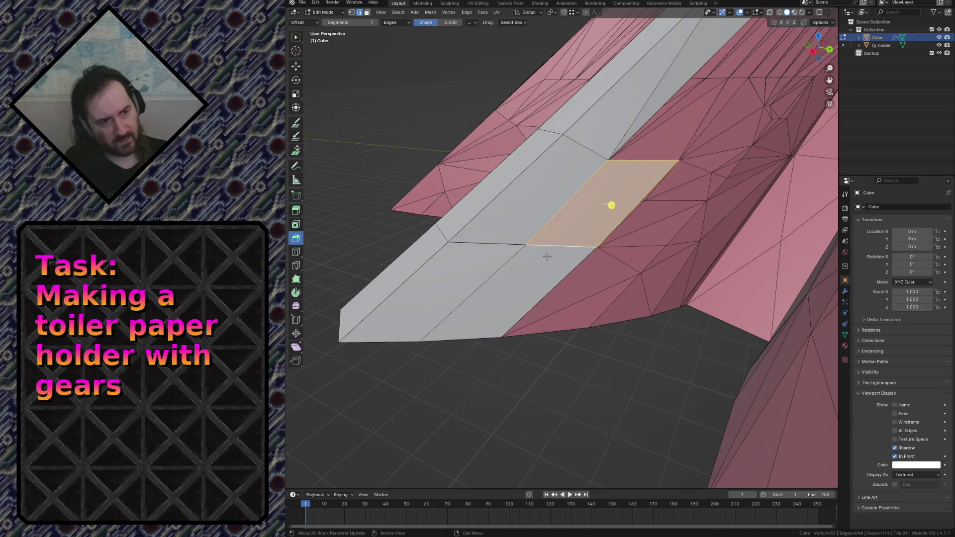
{"action": "key", "text": "shift+grave"}
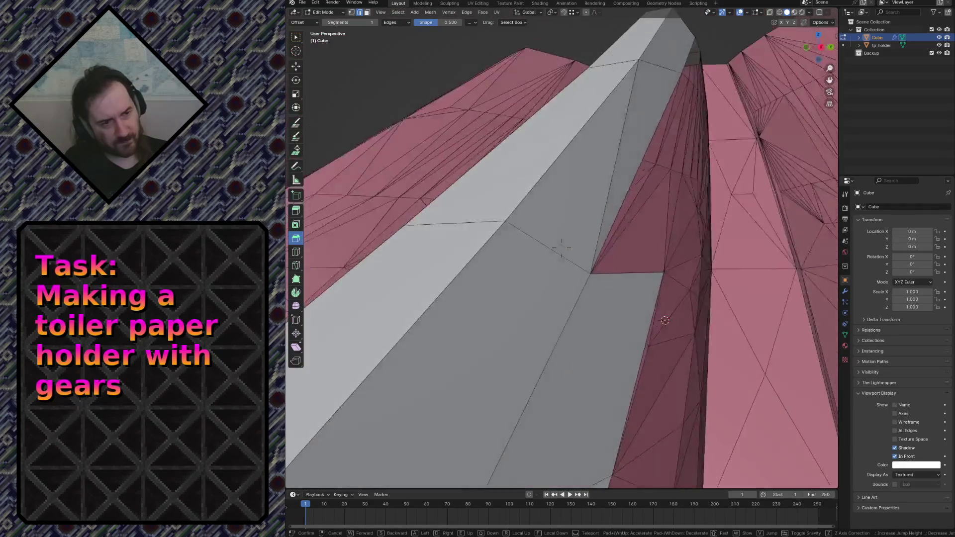
{"action": "key", "text": "s"}
{"action": "key", "text": "w"}
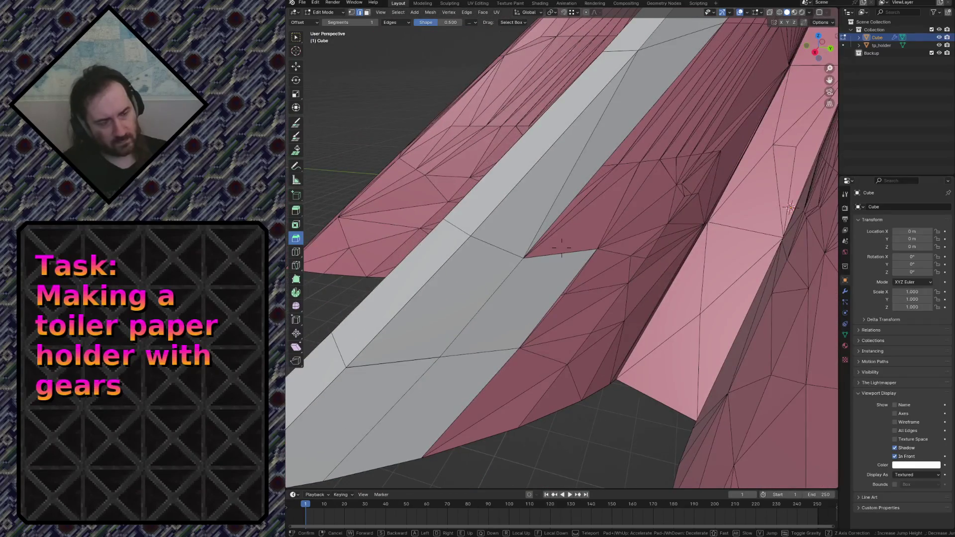
Step: Stop flying near the gap, extrude the selected vertex upward, then undo it
{"action": "key", "text": "w"}
{"action": "left_click", "coordinate": [605, 372]}
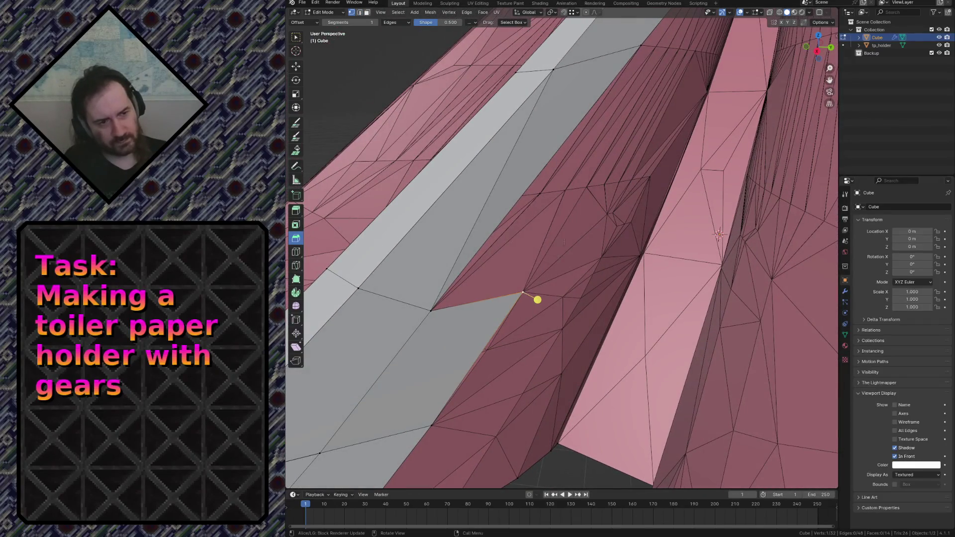
{"action": "key", "text": "e"}
{"action": "left_click", "coordinate": [567, 182]}
{"action": "key", "text": "ctrl+z"}
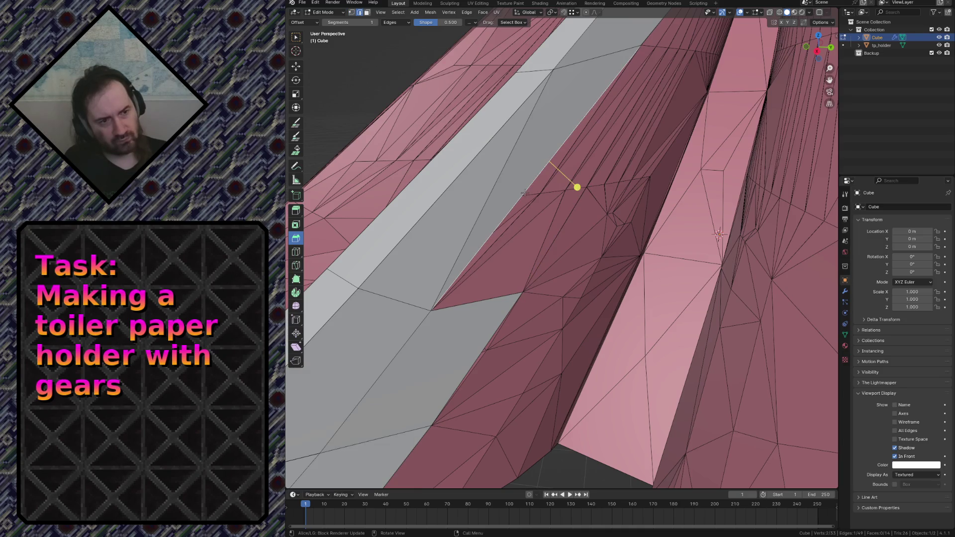
Step: Fly in close to the unfilled gap and bring up the F3 operator search, stepping through its list
{"action": "key", "text": "shift+grave"}
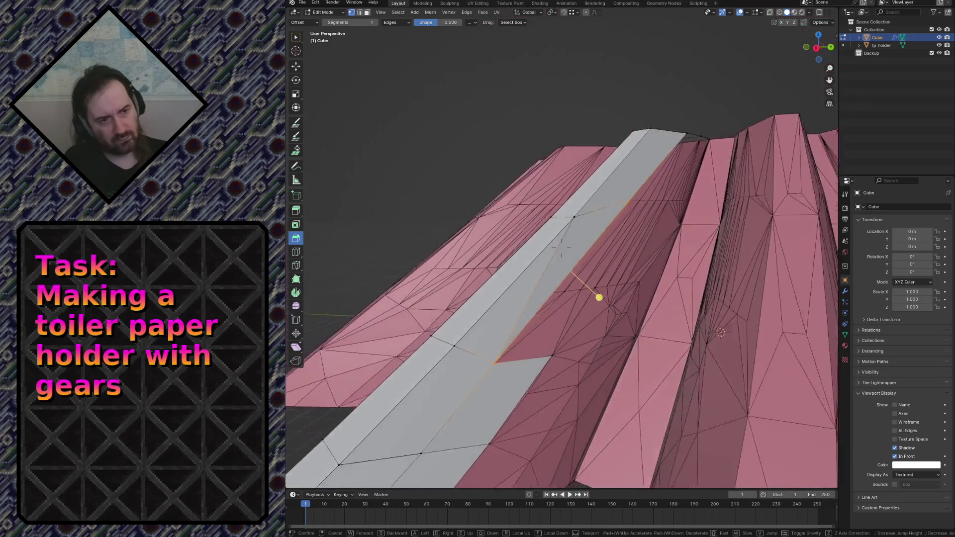
{"action": "key", "text": "w"}
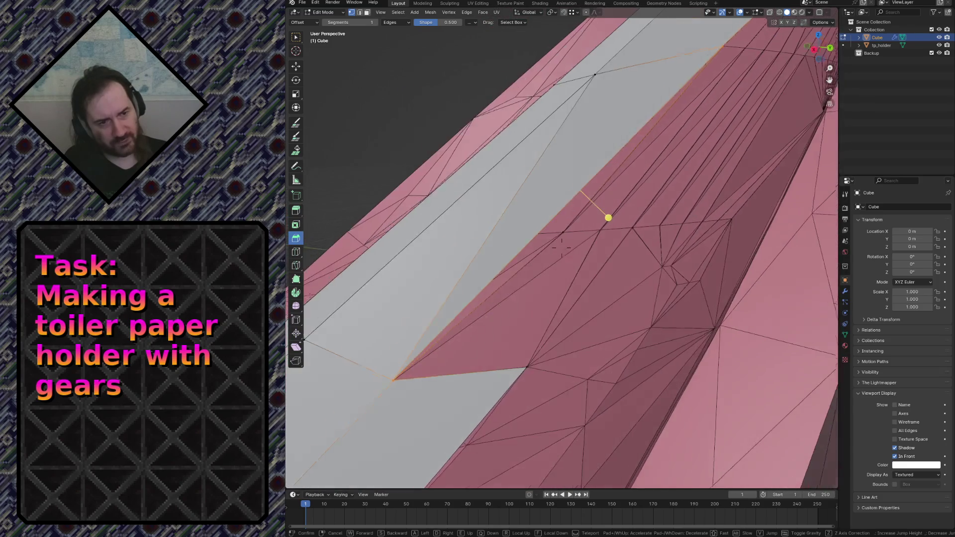
{"action": "key", "text": "Return"}
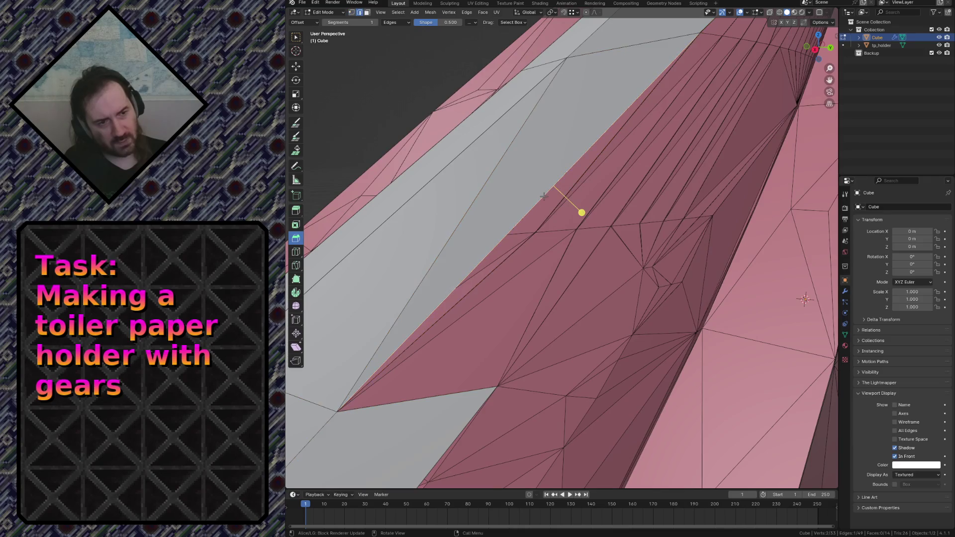
{"action": "key", "text": "F3"}
{"action": "key", "text": "Down"}
{"action": "key", "text": "Down"}
{"action": "key", "text": "Down"}
{"action": "key", "text": "Down"}
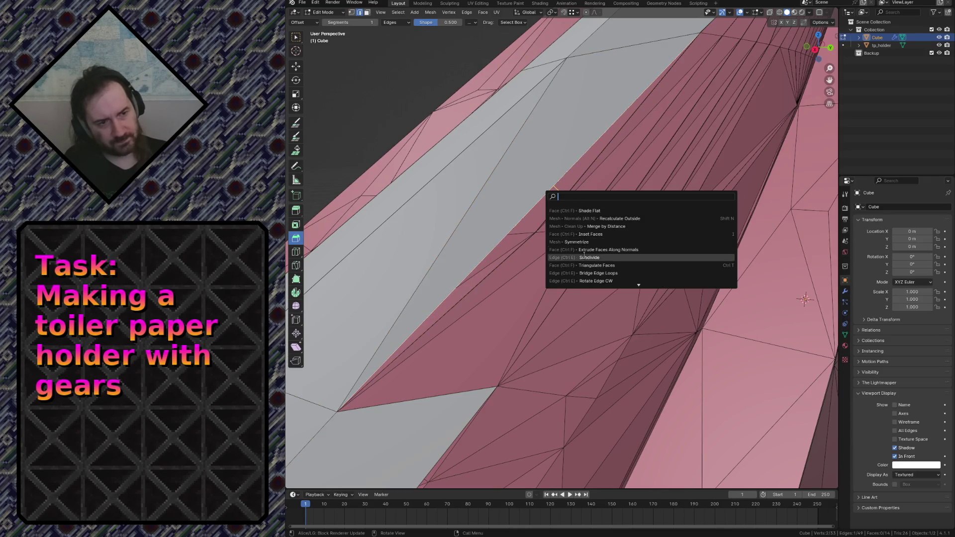
Step: Lower the gap-edge vertex along Z, reposition it freely, then select the lower-corner vertex's linked geometry
{"action": "key", "text": "Return"}
{"action": "left_click", "coordinate": [551, 189]}
{"action": "key", "text": "g"}
{"action": "key", "text": "z"}
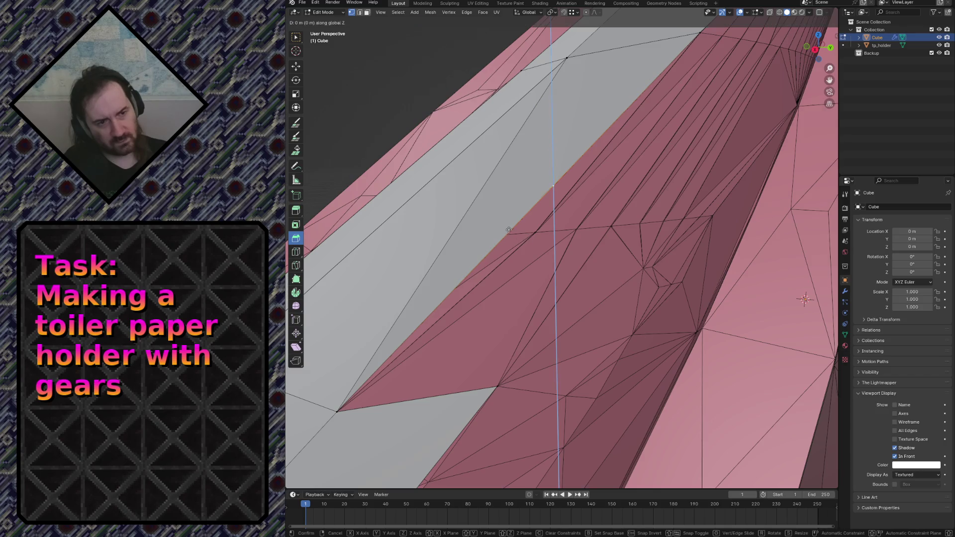
{"action": "left_click", "coordinate": [505, 234]}
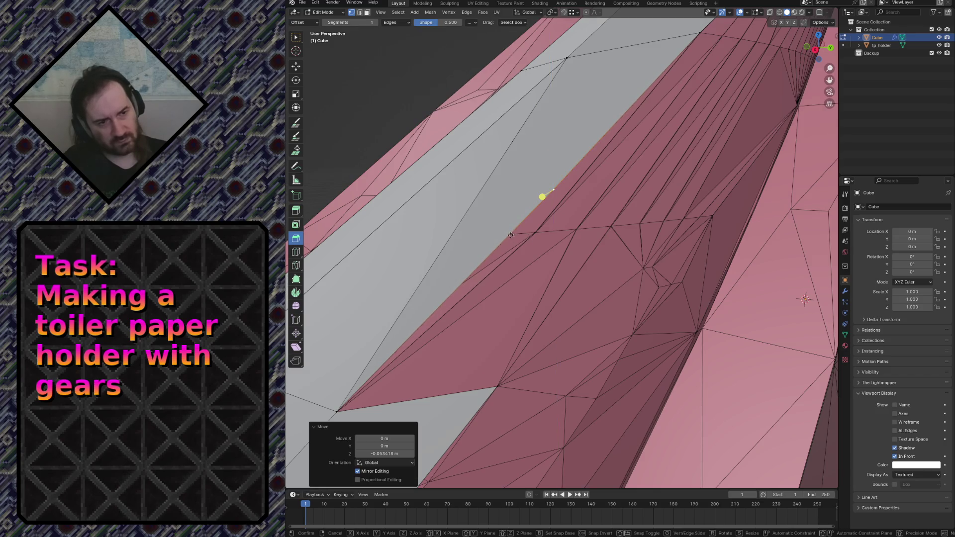
{"action": "key", "text": "g"}
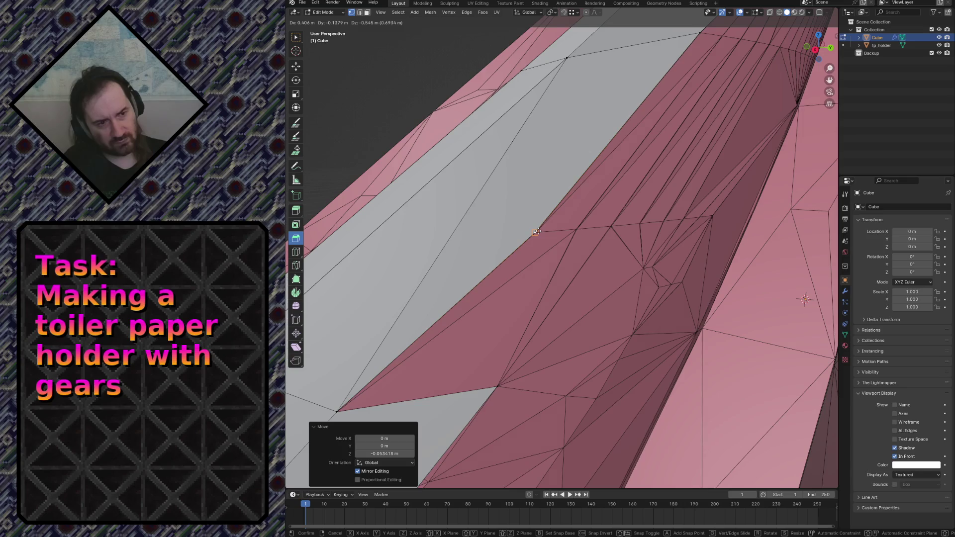
{"action": "left_click", "coordinate": [535, 232]}
{"action": "left_click", "coordinate": [502, 398]}
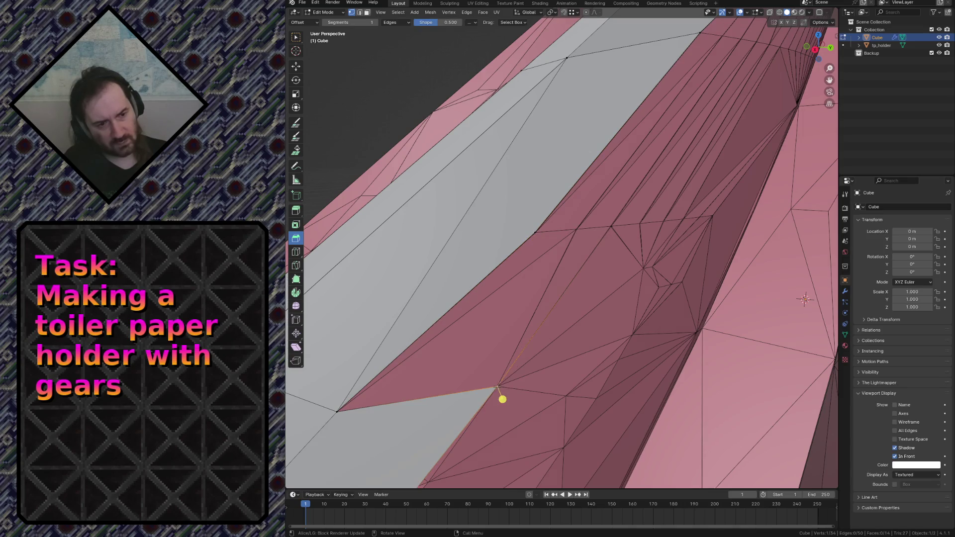
{"action": "key", "text": "l"}
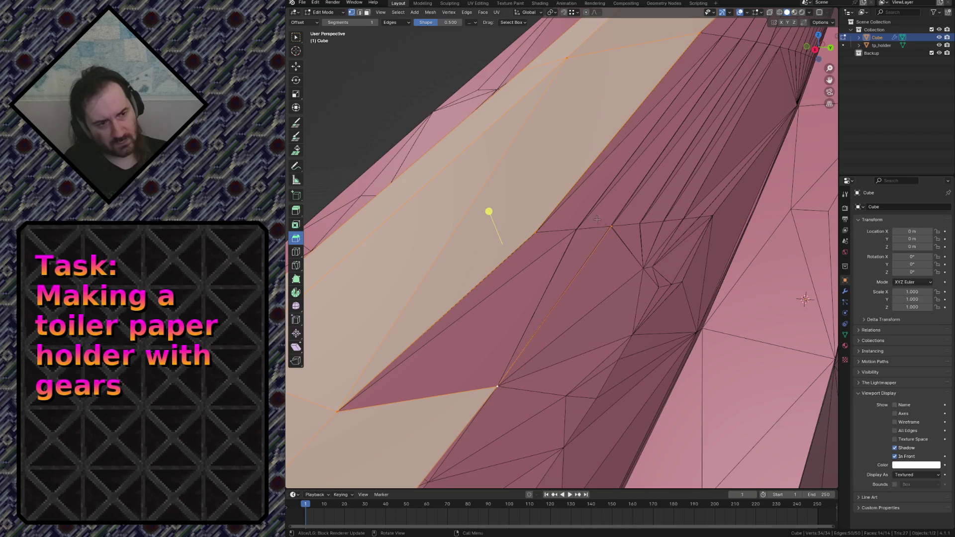
Step: Select two neighbouring gap vertices plus the top edge and fill a face between them
{"action": "left_click", "coordinate": [520, 218]}
{"action": "left_click_drag", "start_coordinate": [520, 219], "coordinate": [620, 238]}
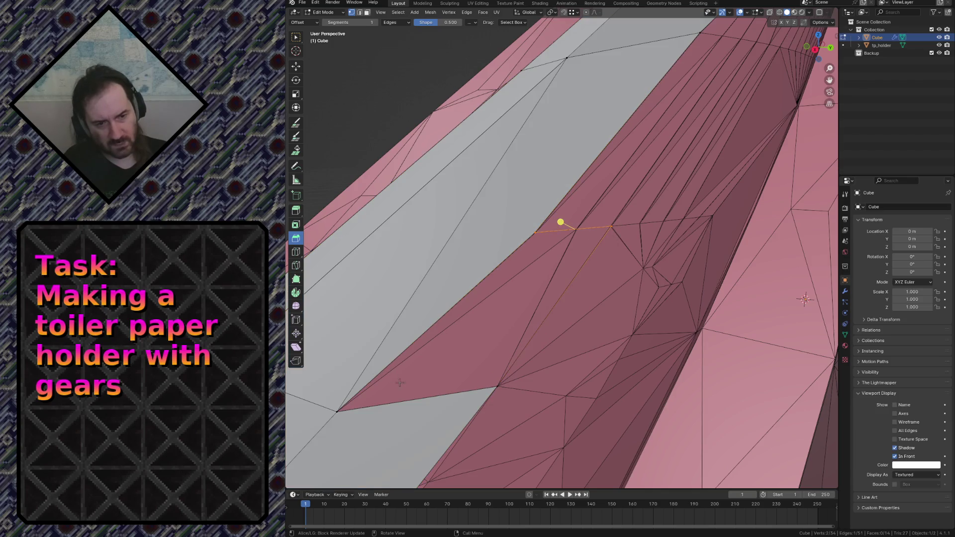
{"action": "left_click", "coordinate": [612, 226], "text": "shift"}
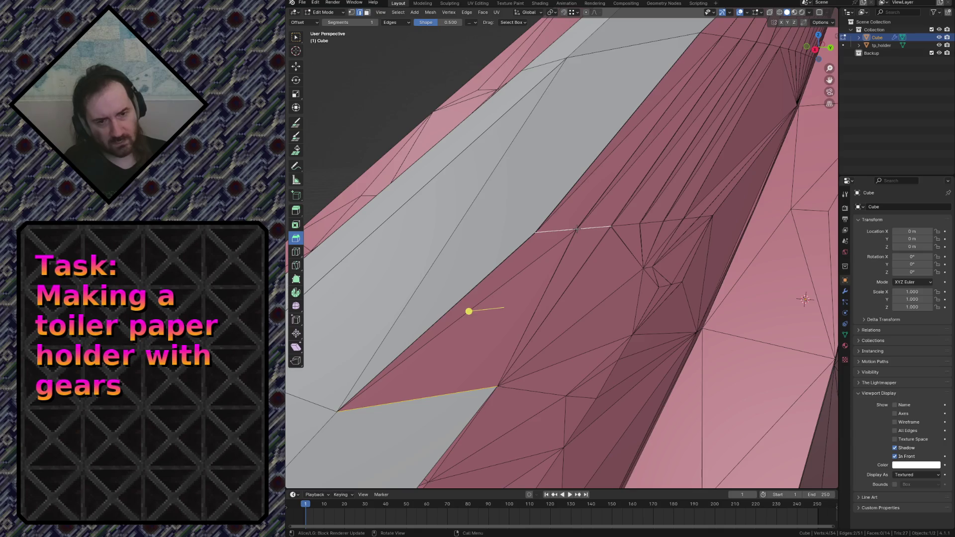
{"action": "key", "text": "f"}
Step: Select a vertex on the gap edge and fly to a new view of it
{"action": "left_click", "coordinate": [619, 223]}
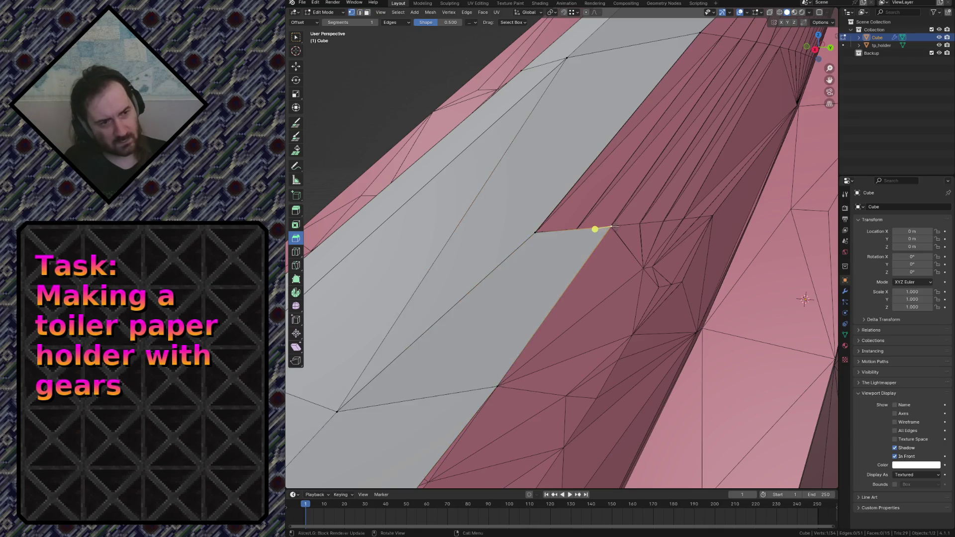
{"action": "key", "text": "shift+grave"}
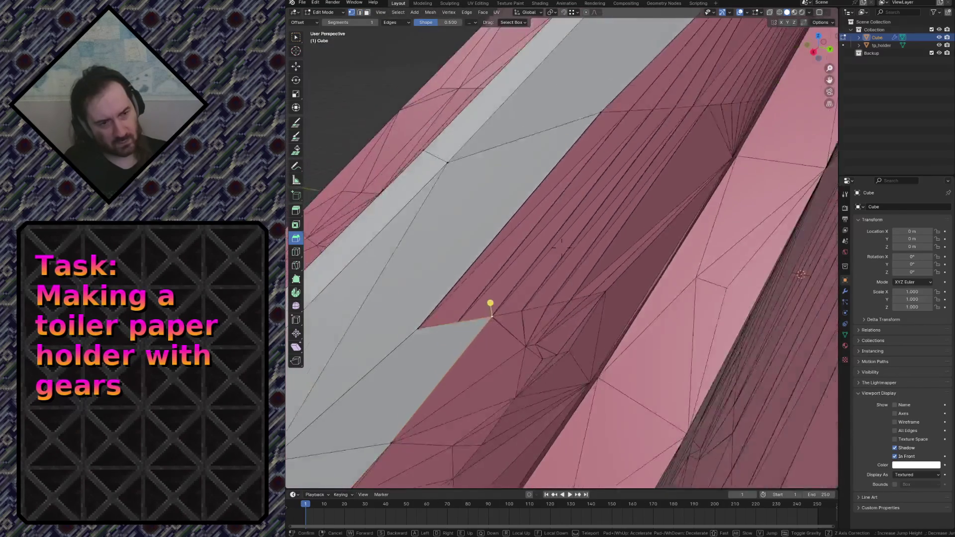
{"action": "left_click", "coordinate": [639, 187]}
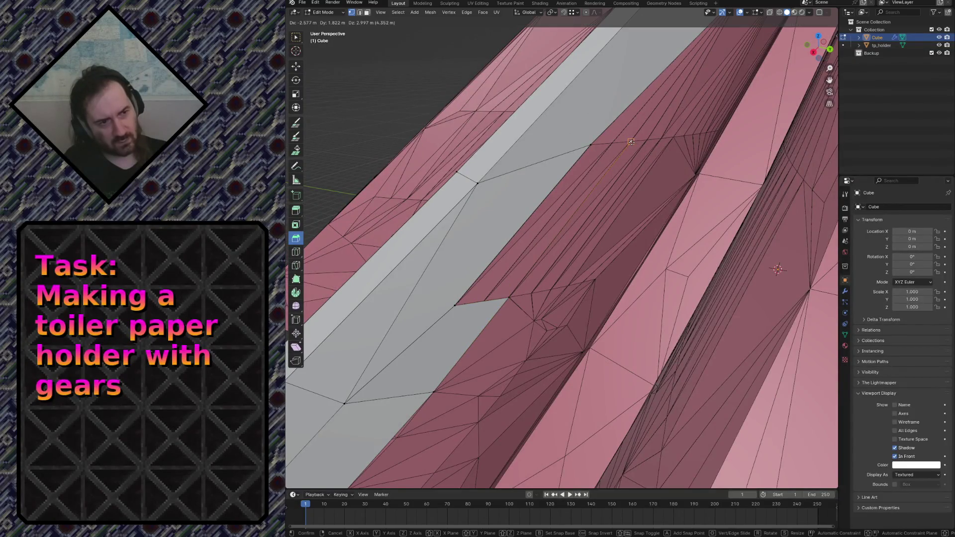
Step: Select the two gap edges and fill a new face between them with F, then inspect it up close
{"action": "left_click", "coordinate": [591, 141]}
{"action": "left_click", "coordinate": [599, 142]}
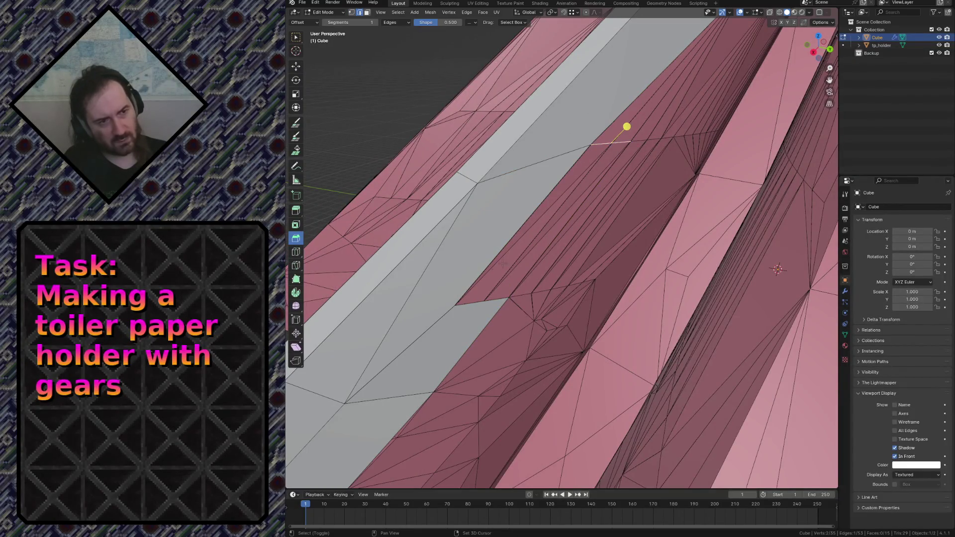
{"action": "key", "text": "f"}
{"action": "key", "text": "shift+grave"}
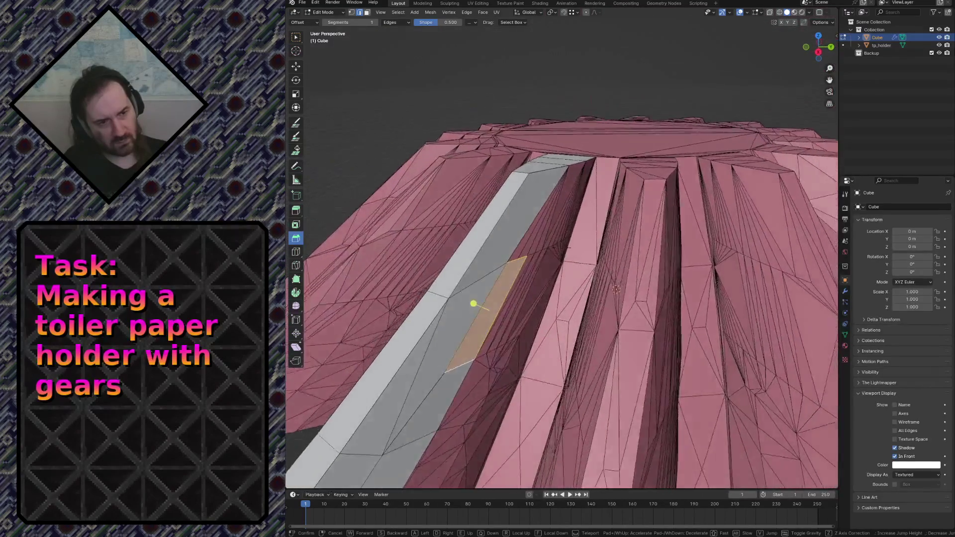
{"action": "key", "text": "w"}
{"action": "left_click", "coordinate": [617, 317]}
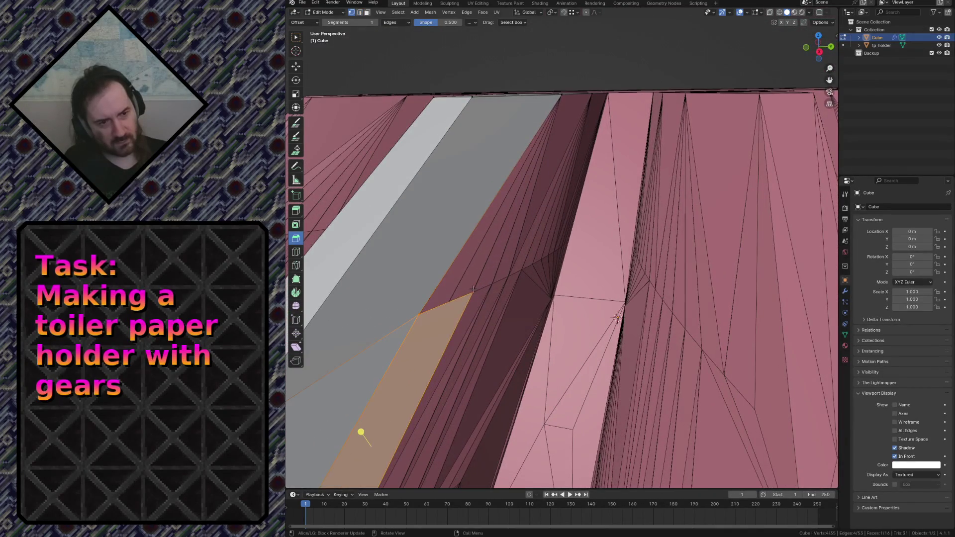
{"action": "left_click", "coordinate": [473, 289]}
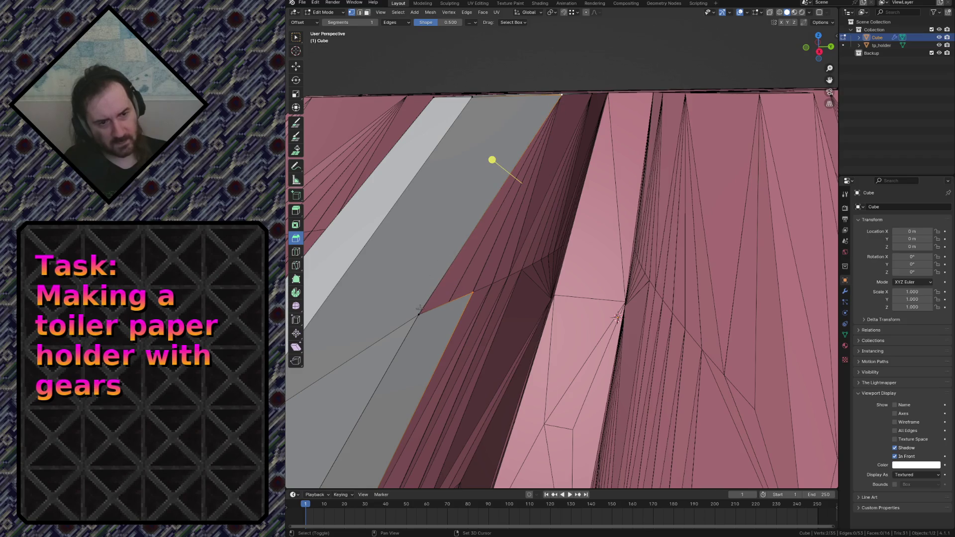
{"action": "scroll", "coordinate": [418, 310], "scroll_direction": "down", "scroll_amount": 5}
Step: Review the whole gear mesh from a distance and save the holder file with Ctrl+S
{"action": "middle_click_drag", "start_coordinate": [418, 309], "coordinate": [409, 306]}
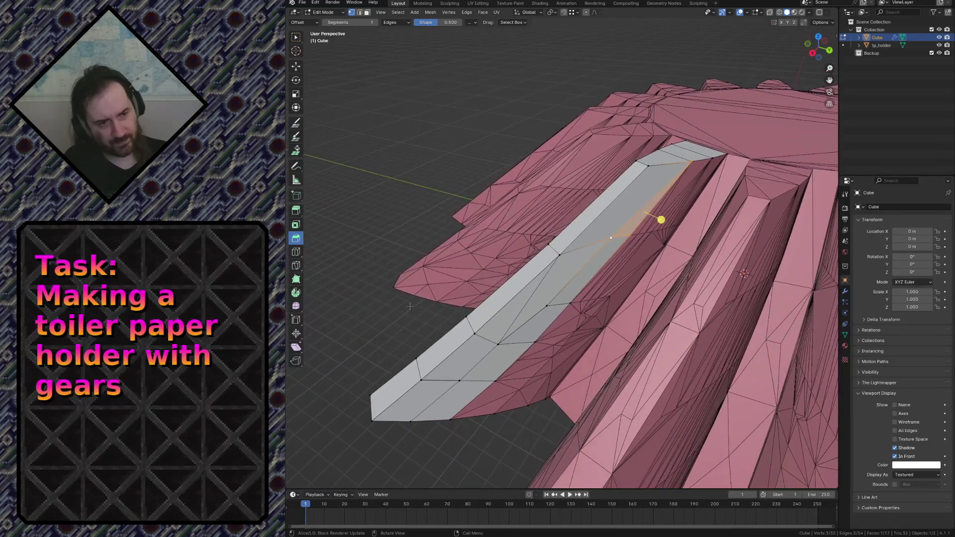
{"action": "key", "text": "shift+grave"}
{"action": "key", "text": "w"}
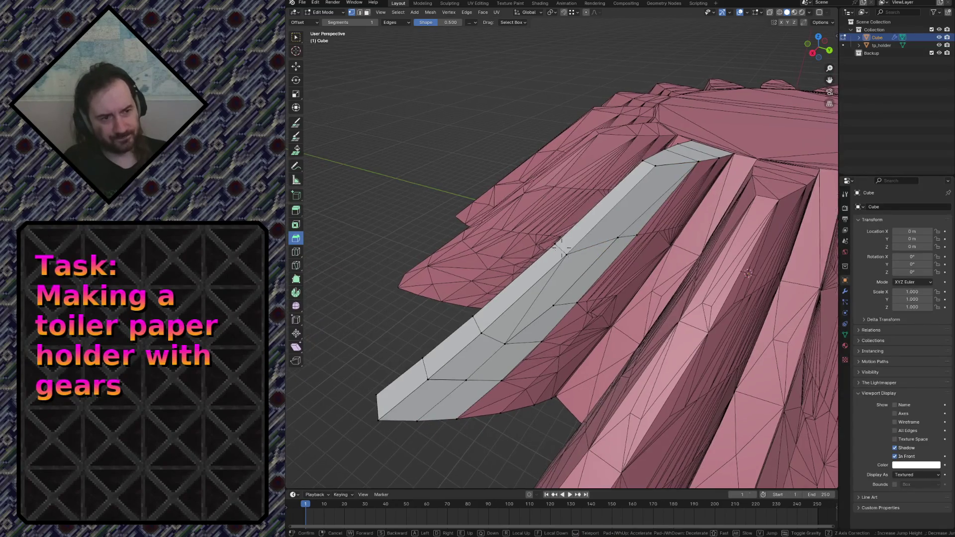
{"action": "key", "text": "s"}
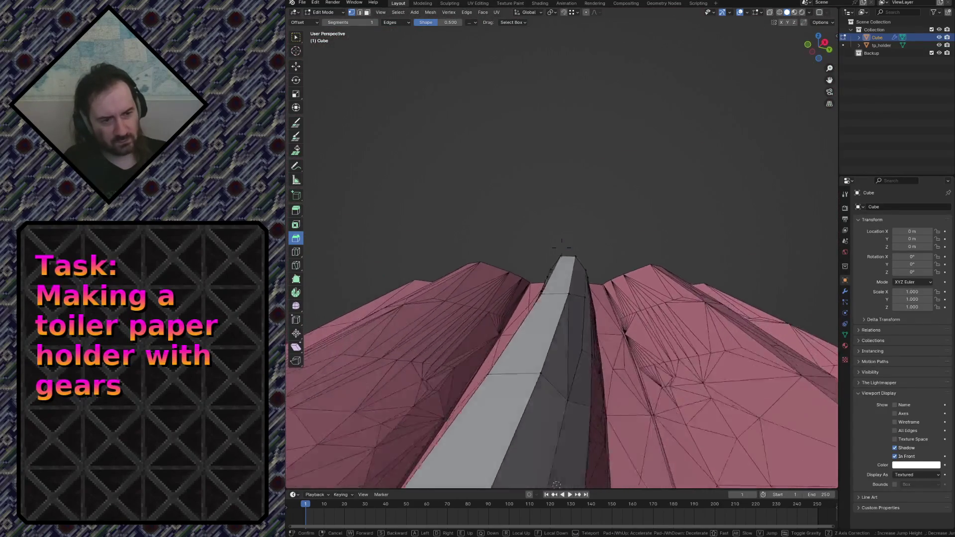
{"action": "left_click", "coordinate": [563, 246]}
{"action": "key", "text": "ctrl+s"}
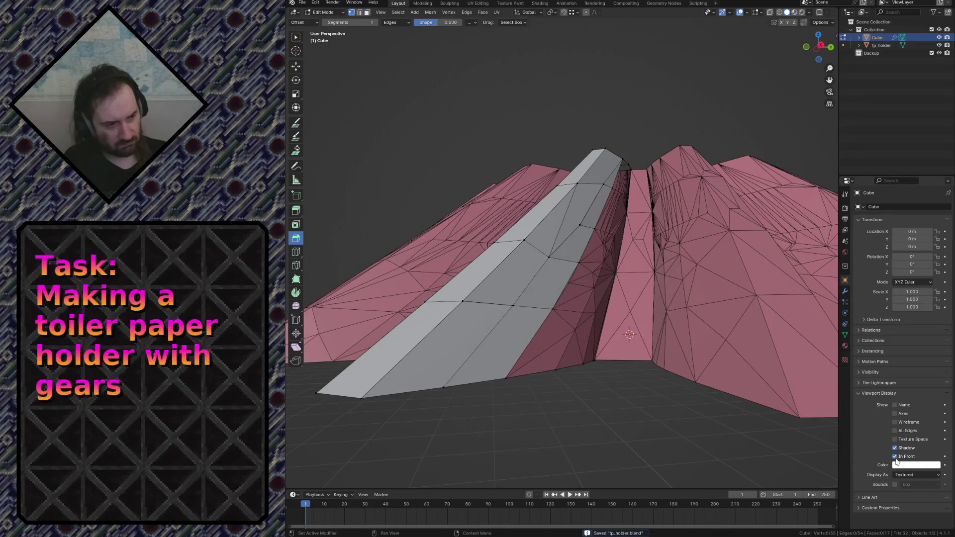
Step: Toggle Viewport Display In Front repeatedly, leave the grey object drawn in front, and check it around the gear
{"action": "left_click", "coordinate": [896, 457]}
{"action": "left_click", "coordinate": [896, 456]}
{"action": "left_click", "coordinate": [895, 457]}
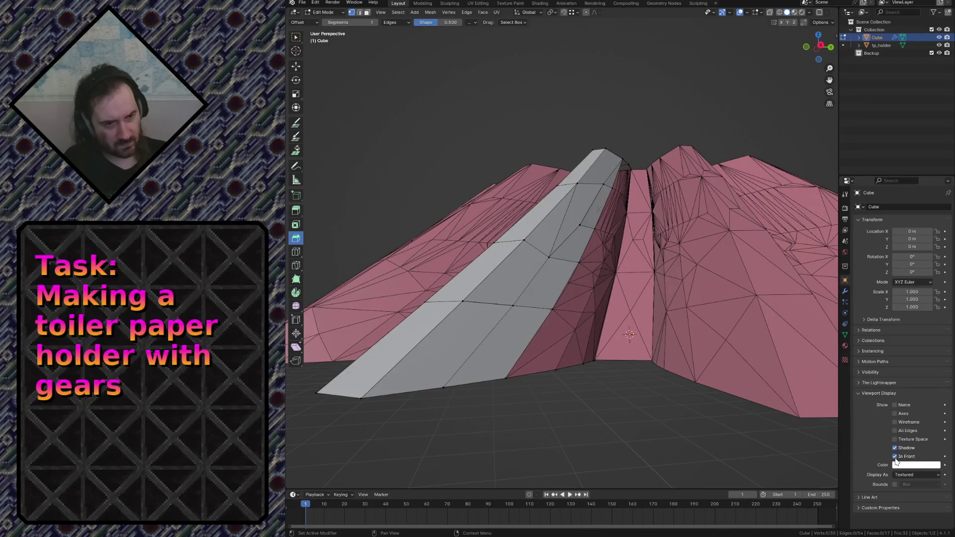
{"action": "left_click", "coordinate": [895, 457]}
{"action": "left_click", "coordinate": [895, 457]}
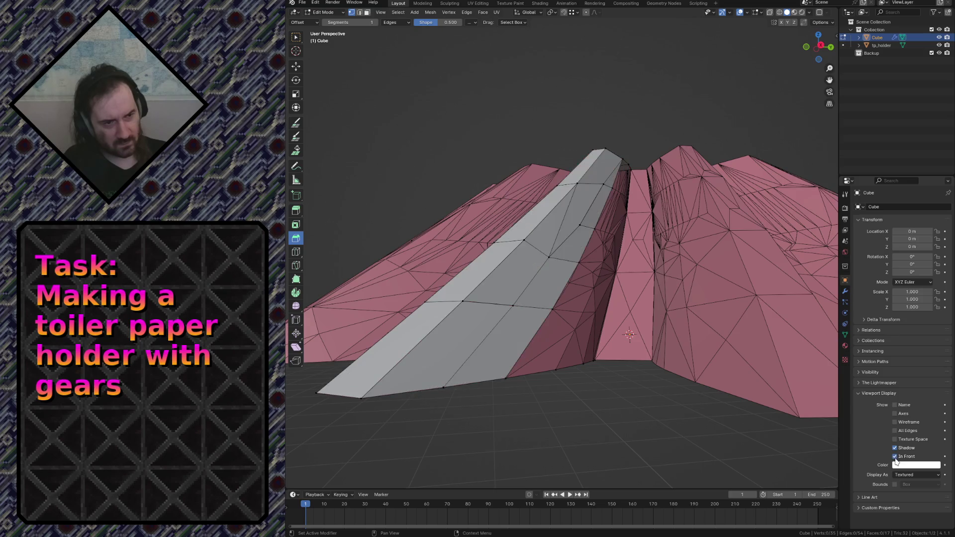
{"action": "left_click", "coordinate": [895, 457]}
{"action": "key", "text": "shift+grave"}
{"action": "key", "text": "w"}
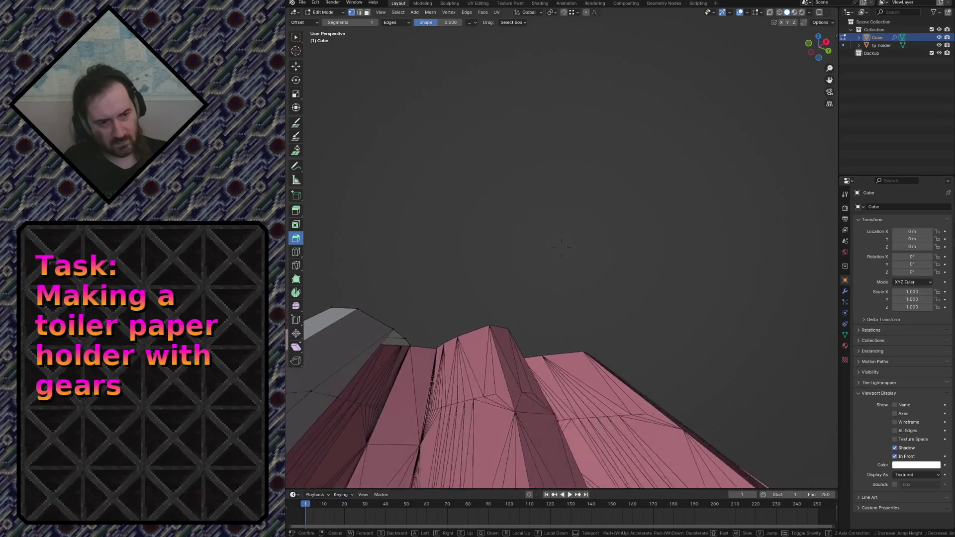
{"action": "key", "text": "s"}
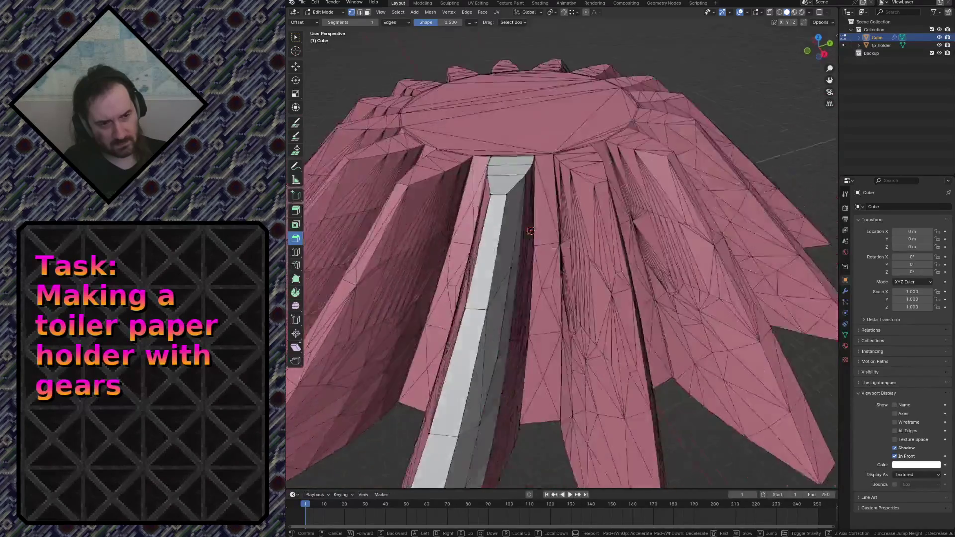
{"action": "key", "text": "w"}
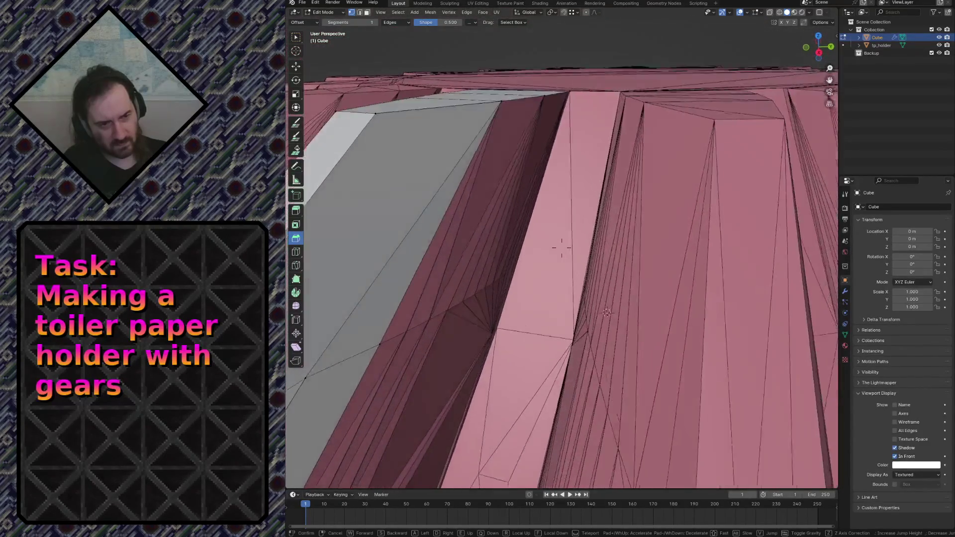
{"action": "left_click", "coordinate": [531, 240]}
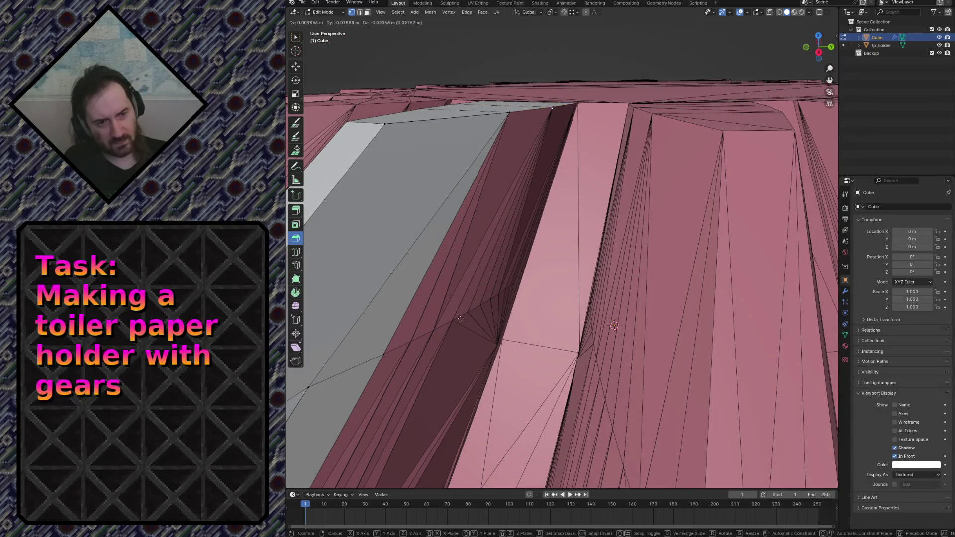
{"action": "left_click", "coordinate": [450, 320], "text": "alt"}
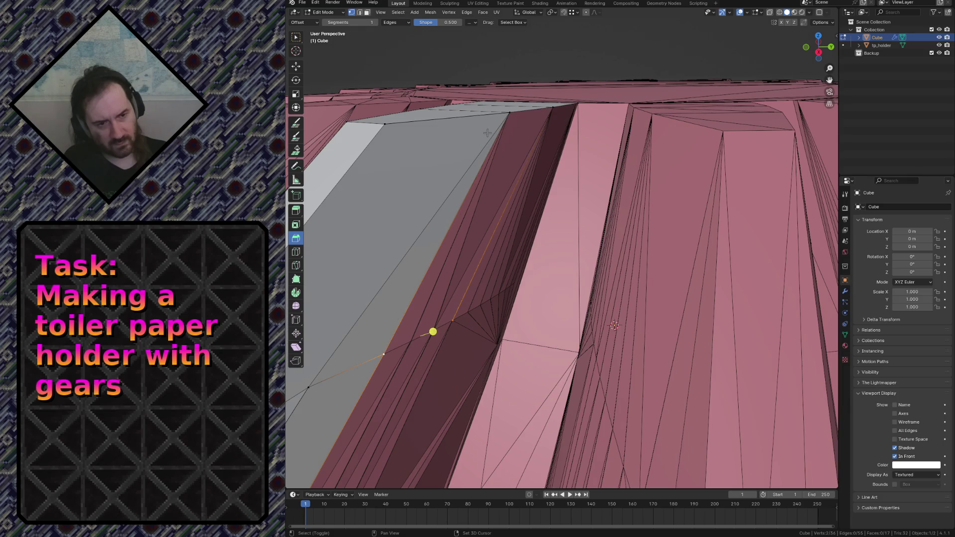
{"action": "mouse_move", "coordinate": [433, 331]}
{"action": "middle_mouse_down"}
{"action": "mouse_move", "coordinate": [602, 252]}
{"action": "mouse_move", "coordinate": [598, 210]}
{"action": "middle_mouse_up"}
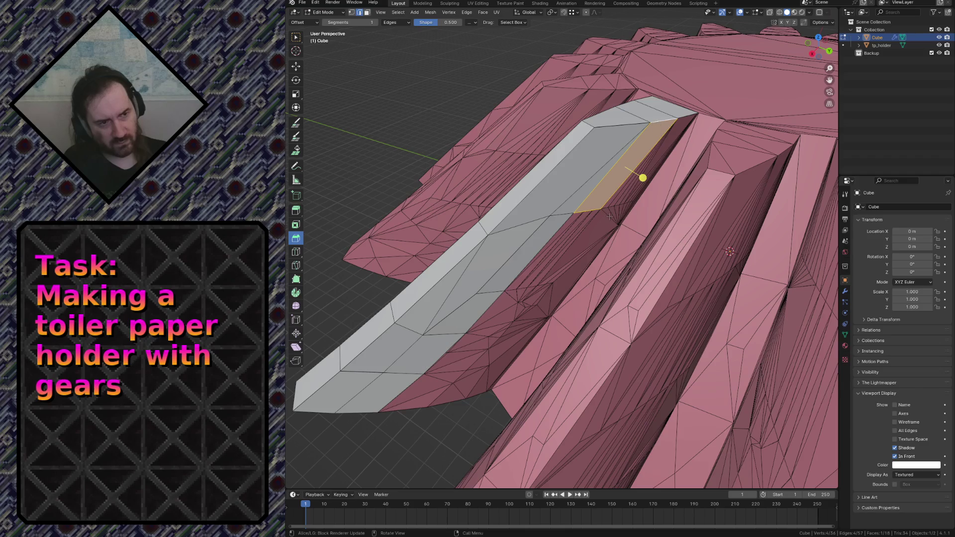
{"action": "key", "text": "e"}
{"action": "left_click", "coordinate": [567, 254]}
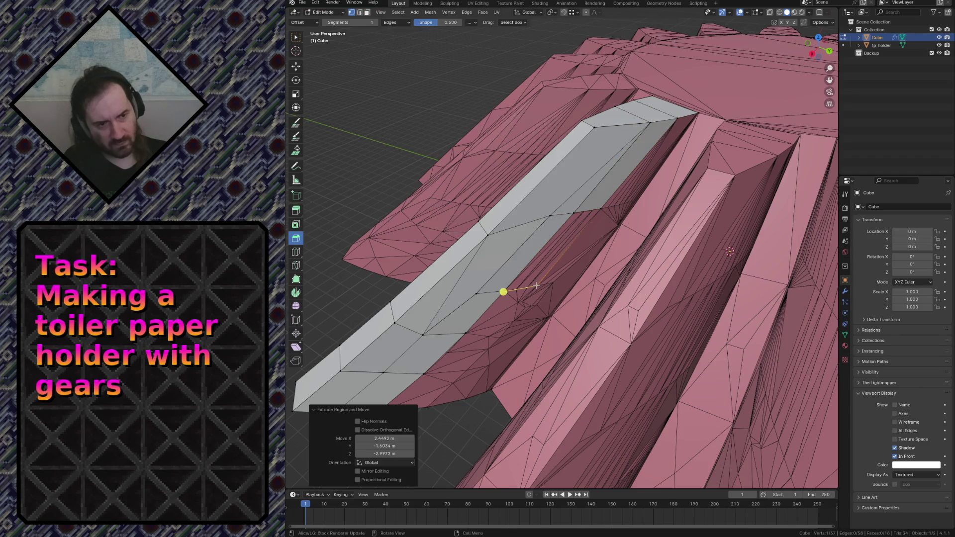
{"action": "key", "text": "shift+grave"}
{"action": "key", "text": "w"}
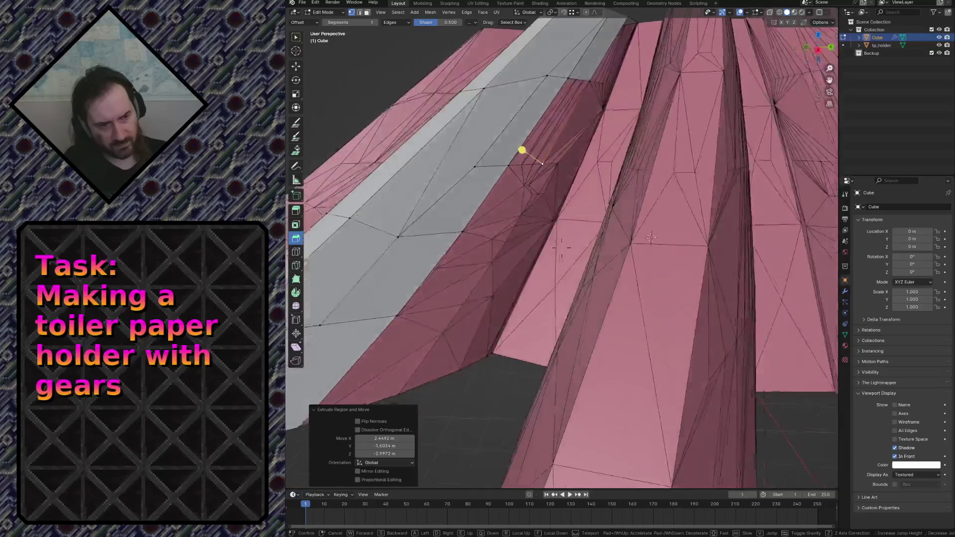
{"action": "key", "text": "s"}
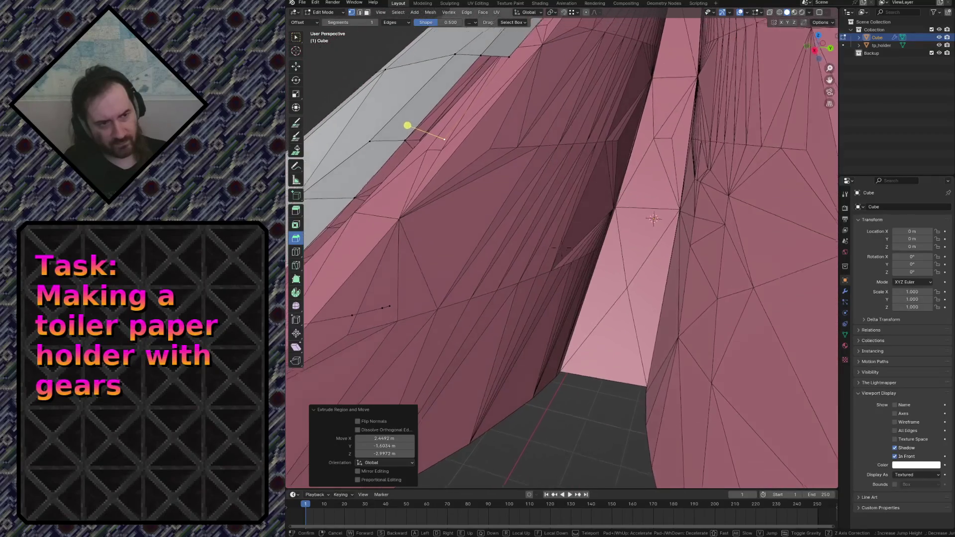
{"action": "key", "text": "w"}
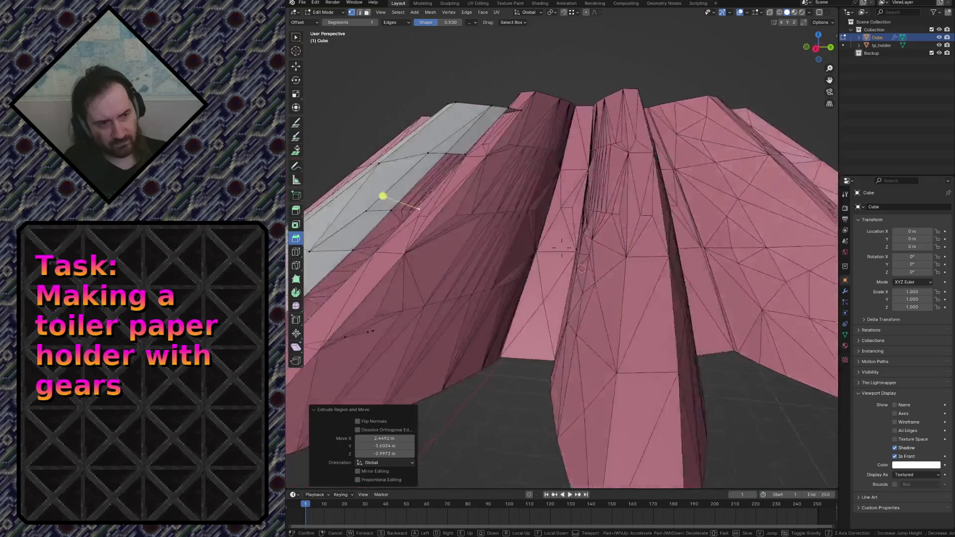
{"action": "key", "text": "s"}
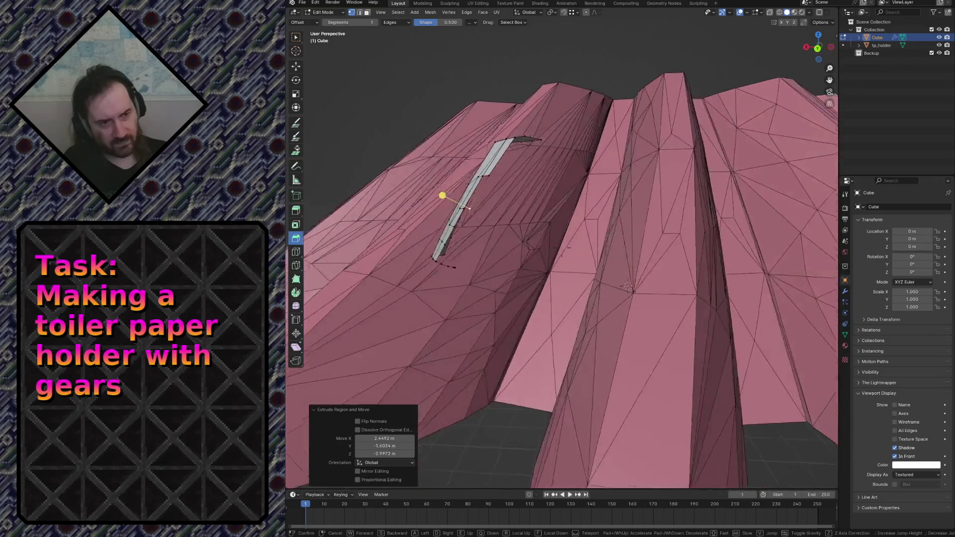
{"action": "key", "text": "w"}
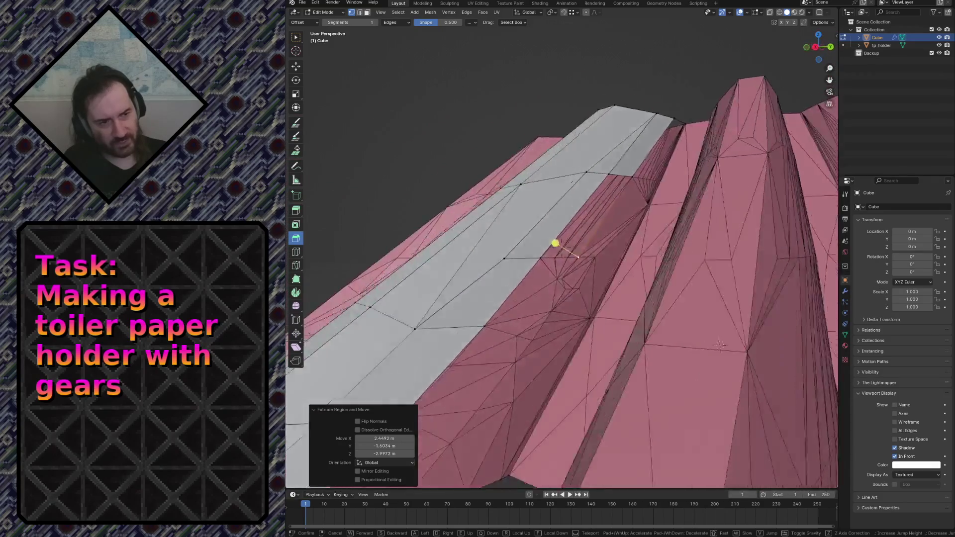
{"action": "key", "text": "w"}
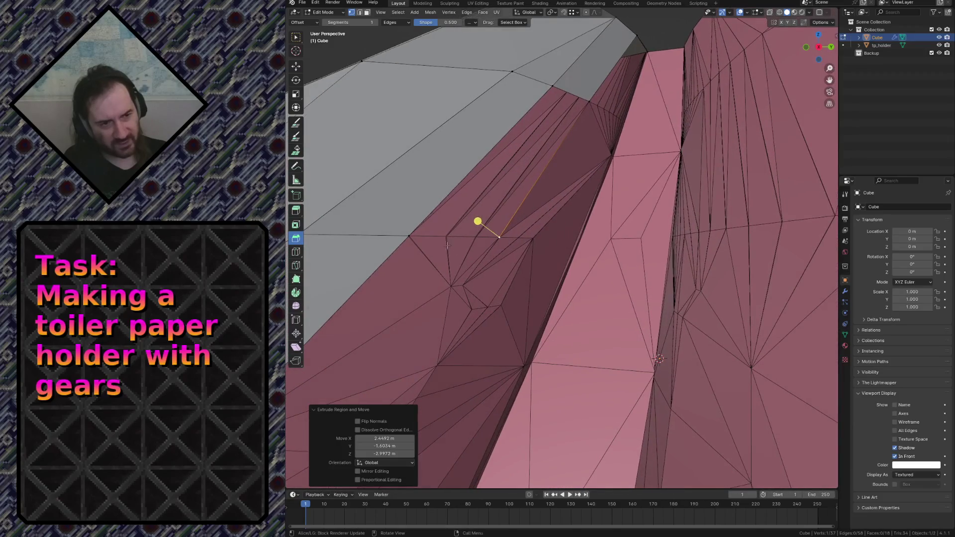
{"action": "left_click", "coordinate": [413, 229]}
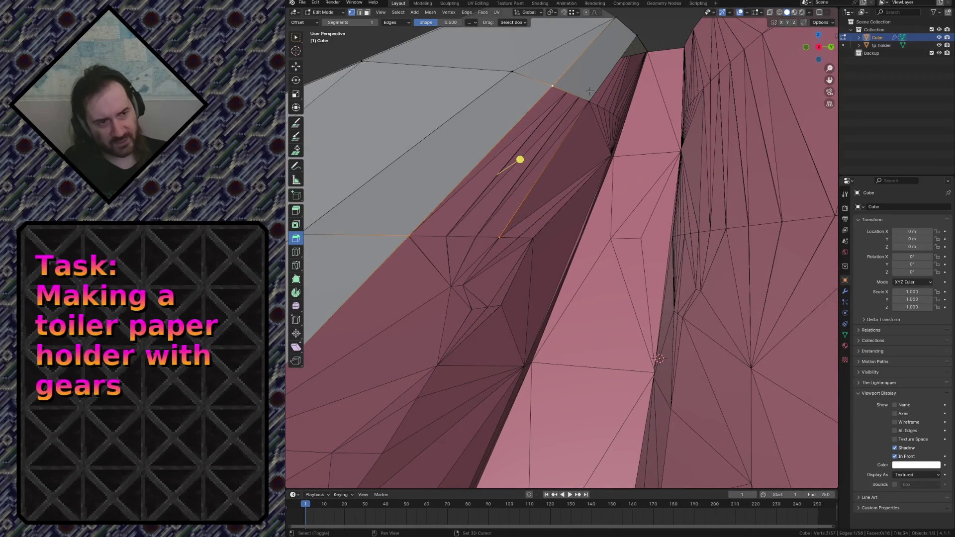
{"action": "middle_click_drag", "start_coordinate": [570, 111], "coordinate": [802, 269]}
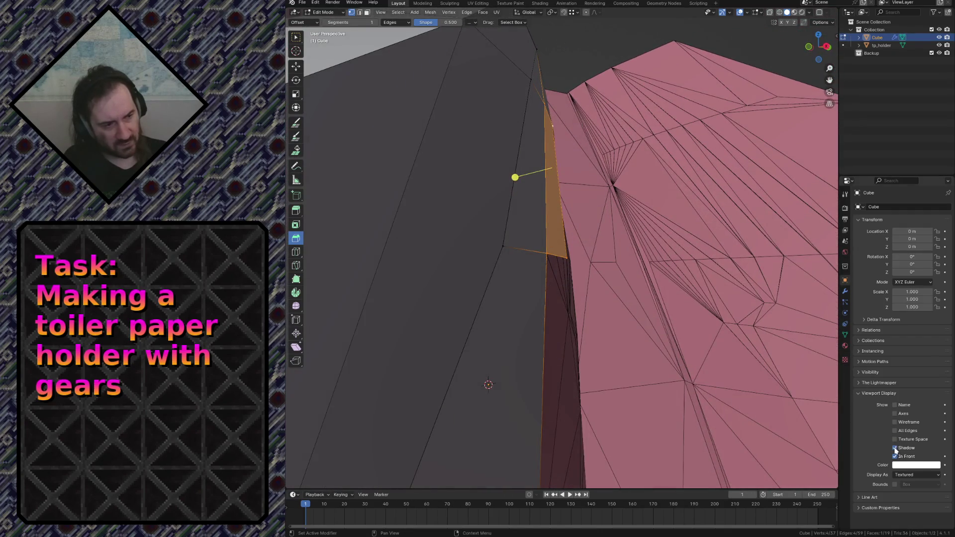
Step: Turn In Front off to view the mesh normally through a fly-through, then turn it back on
{"action": "left_click", "coordinate": [895, 456]}
{"action": "key", "text": "shift+grave"}
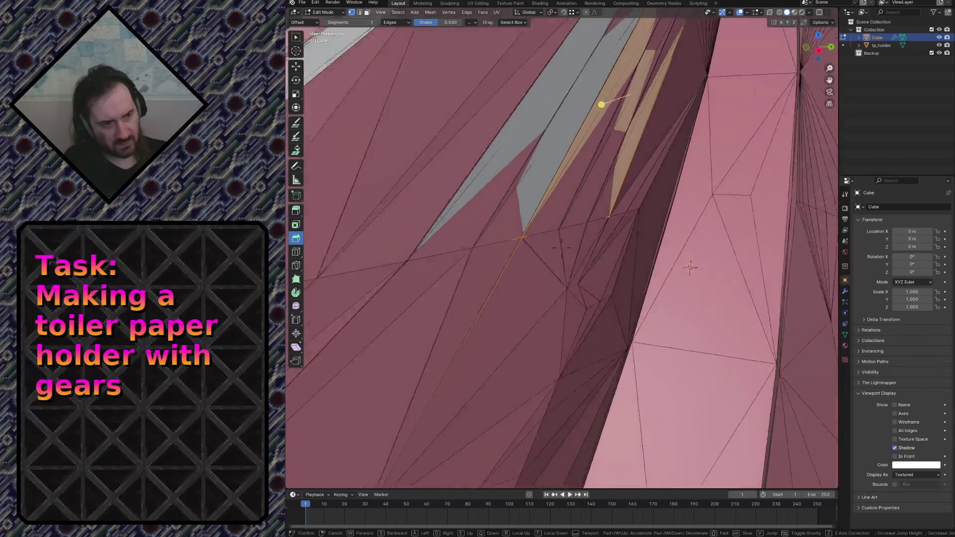
{"action": "left_click", "coordinate": [563, 248]}
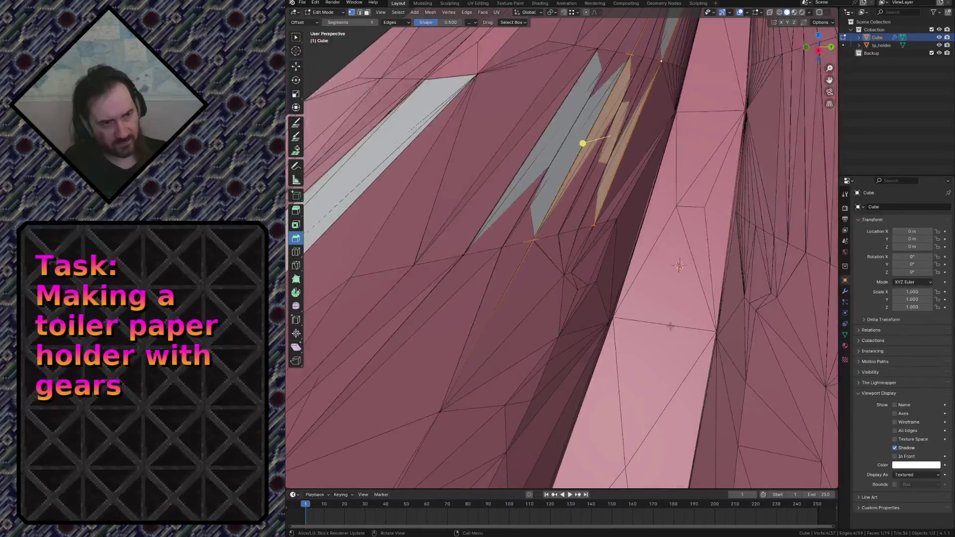
{"action": "left_click", "coordinate": [895, 456]}
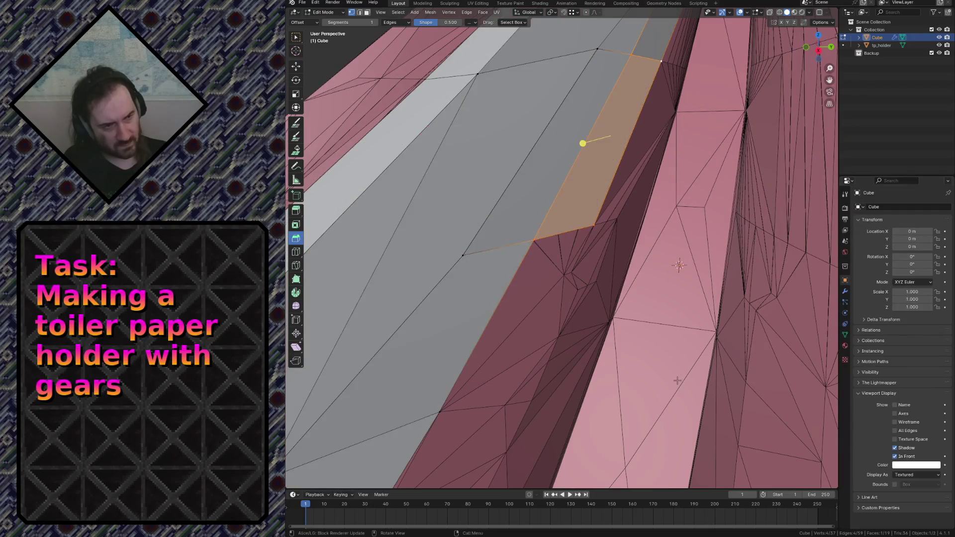
Step: Fly to the gap corner, select its vertex and extend a new vertex from it with Ctrl+right-click
{"action": "key", "text": "shift+grave"}
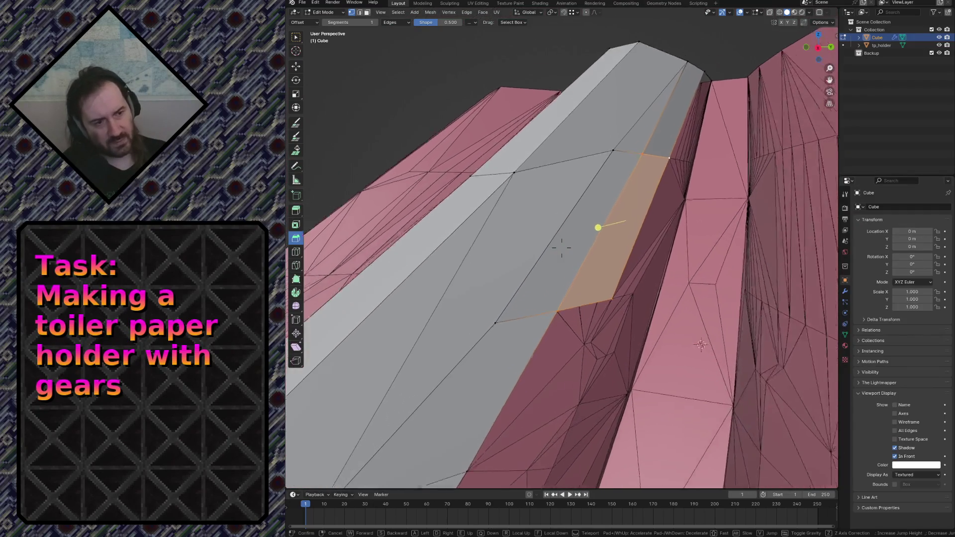
{"action": "key", "text": "w"}
{"action": "key", "text": "s"}
{"action": "key", "text": "w"}
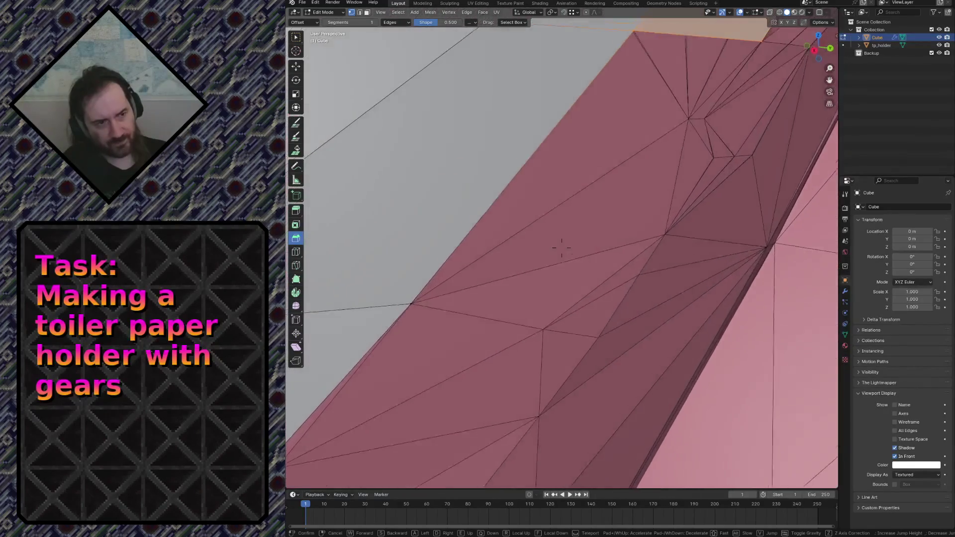
{"action": "left_click", "coordinate": [662, 371]}
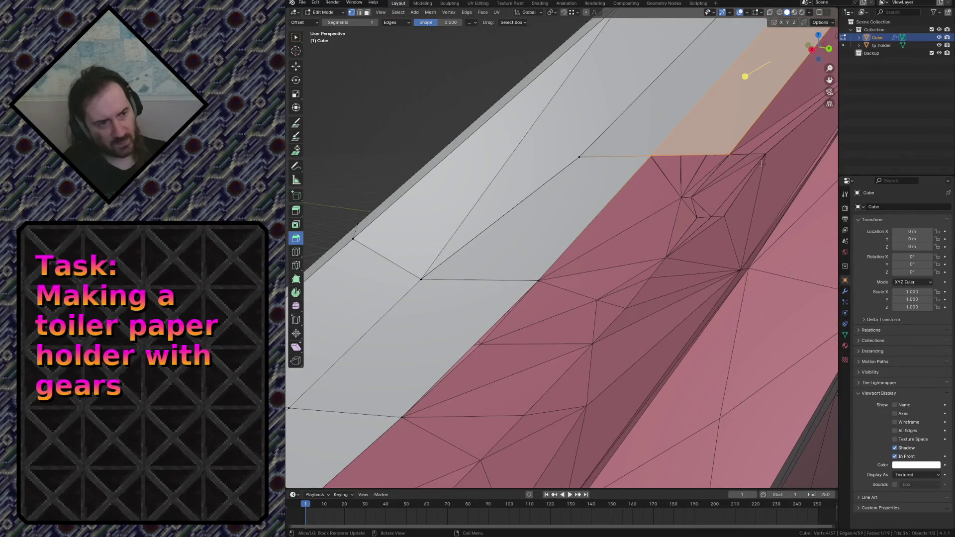
{"action": "left_click", "coordinate": [710, 159]}
{"action": "right_click", "coordinate": [639, 255], "text": "ctrl"}
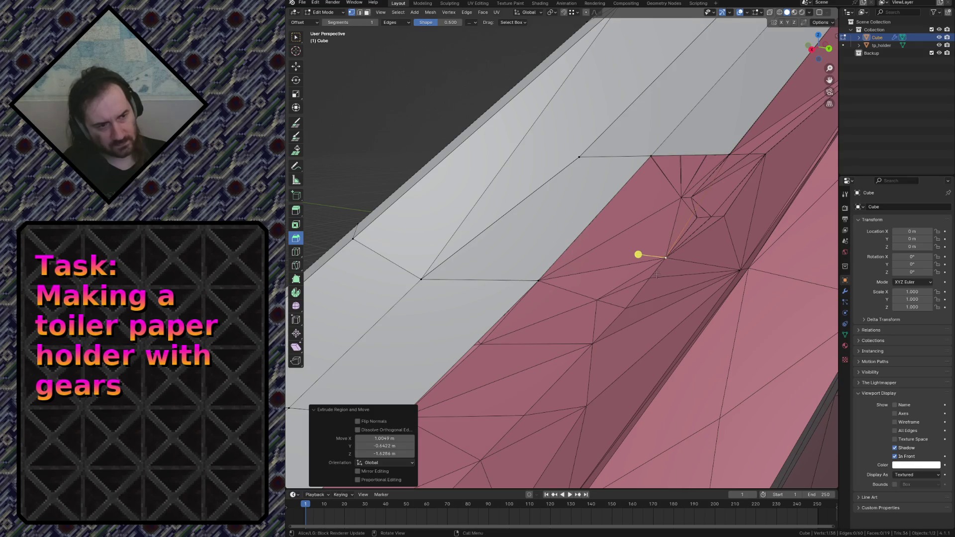
Step: Undo the misplaced vertex, re-extend one toward the pink tooth, and undo a surplus extra vertex
{"action": "key", "text": "ctrl+z"}
{"action": "left_click", "coordinate": [592, 345]}
{"action": "right_click", "coordinate": [561, 348], "text": "ctrl"}
{"action": "key", "text": "shift+grave"}
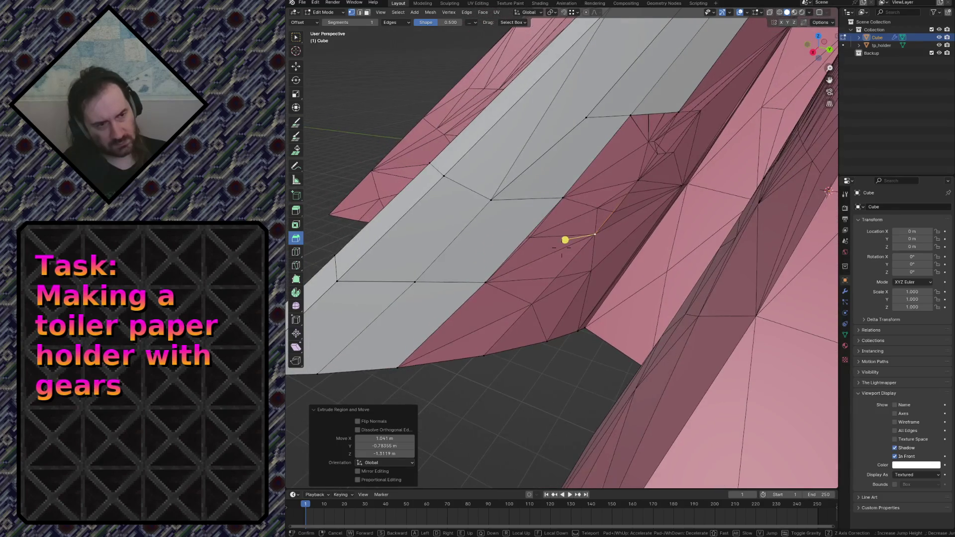
{"action": "left_click", "coordinate": [564, 356]}
{"action": "right_click", "coordinate": [565, 290], "text": "ctrl"}
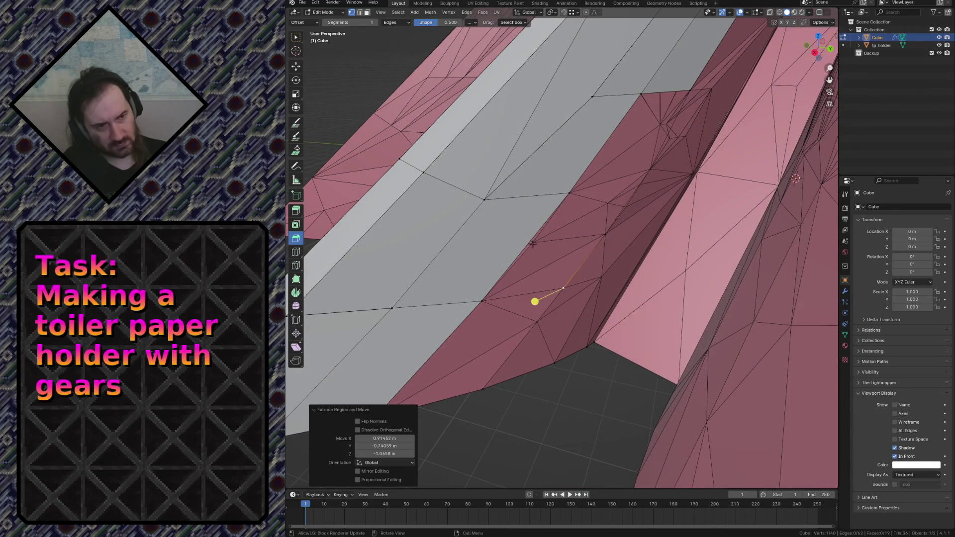
{"action": "key", "text": "ctrl+z"}
Step: Move the new vertex onto the grey-pink edge and fill the gap with a new face
{"action": "key", "text": "F3"}
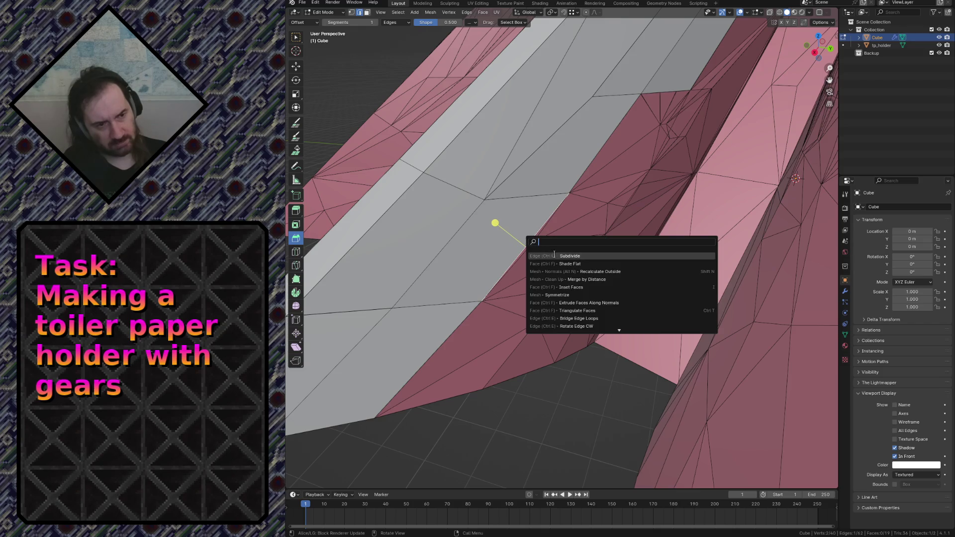
{"action": "key", "text": "Escape"}
{"action": "key", "text": "g"}
{"action": "left_click", "coordinate": [535, 243]}
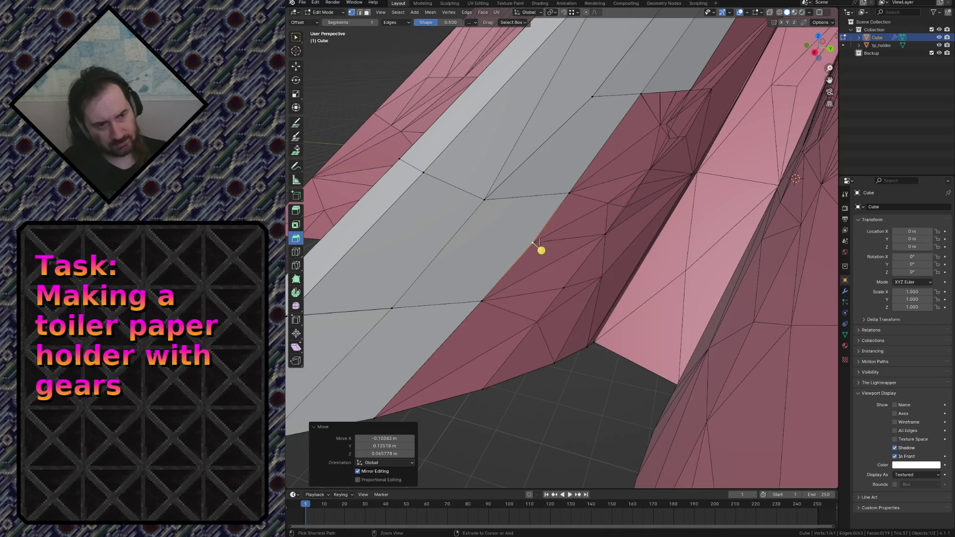
{"action": "key", "text": "ctrl+z"}
{"action": "left_click", "coordinate": [560, 277]}
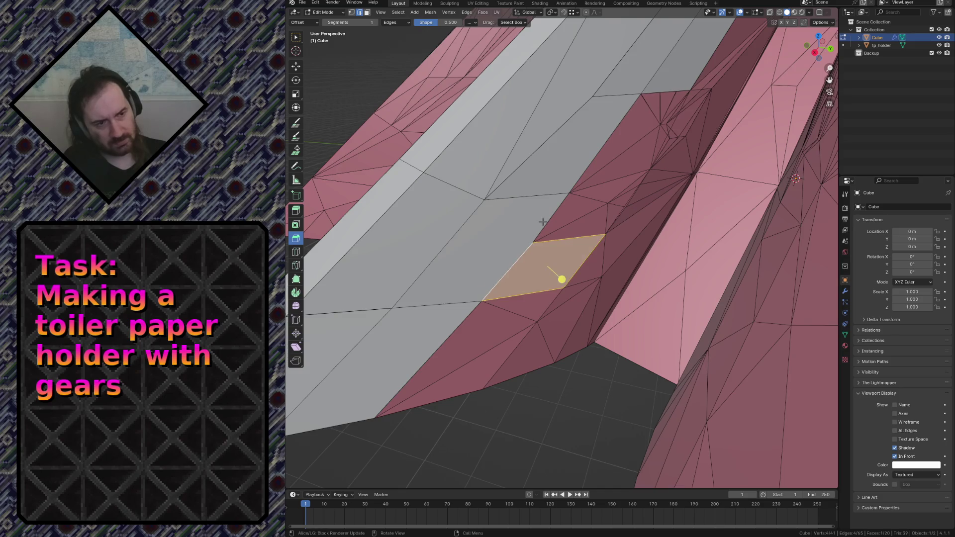
Step: Select the next piece of the gap, reposition it with G, and pull back to see the whole mesh
{"action": "left_click", "coordinate": [597, 215]}
{"action": "left_click", "coordinate": [642, 107]}
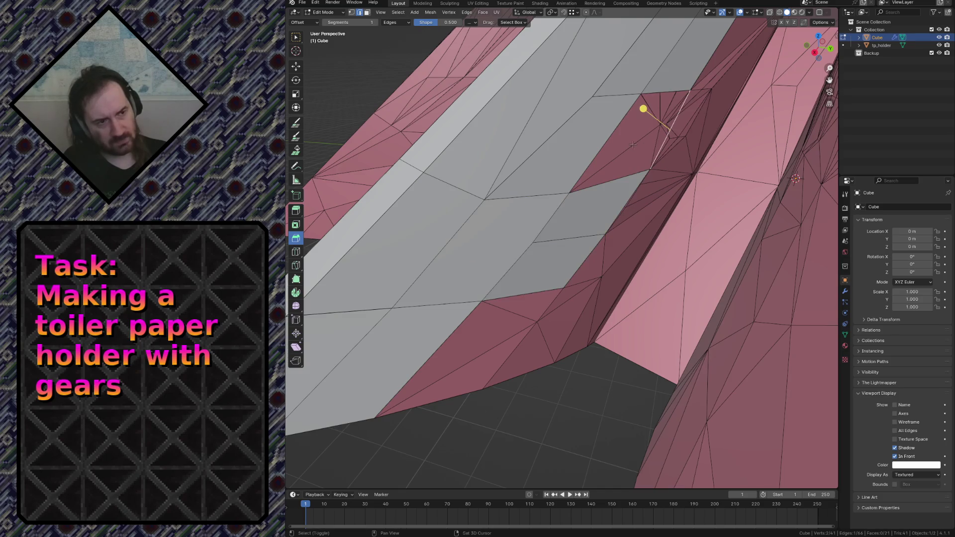
{"action": "key", "text": "g"}
{"action": "left_click", "coordinate": [648, 171]}
{"action": "key", "text": "shift+grave"}
{"action": "key", "text": "s"}
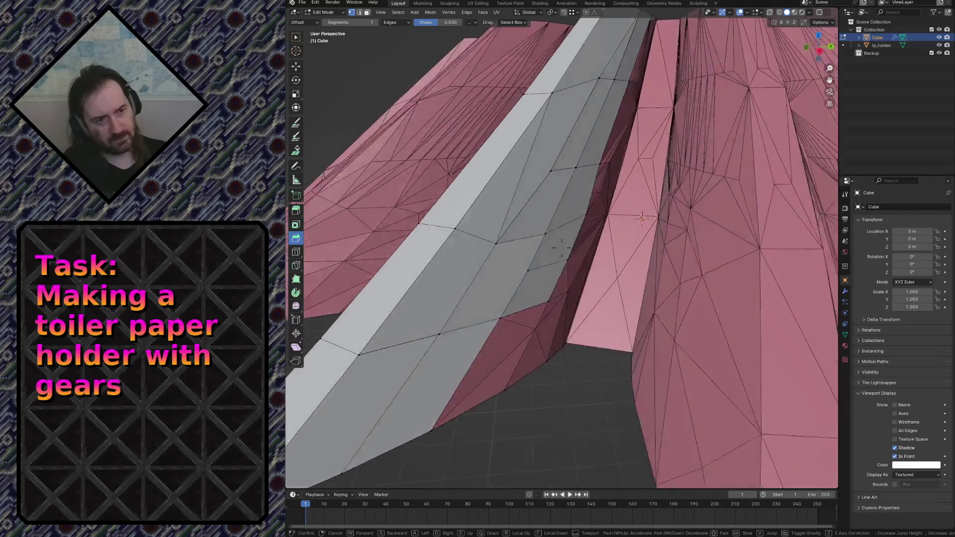
Step: Fly in to the grey strip and start a Knife cut (K) across its face
{"action": "key", "text": "w"}
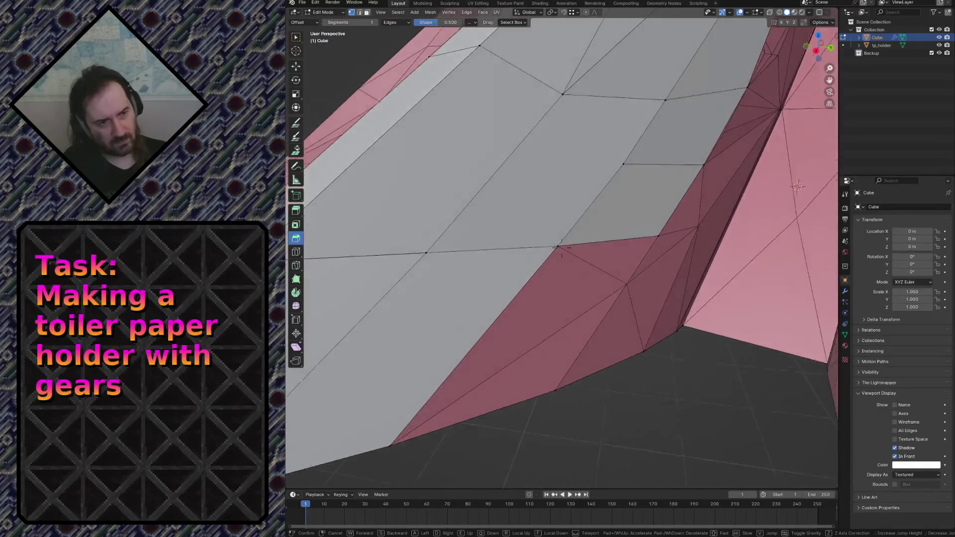
{"action": "left_click", "coordinate": [562, 249]}
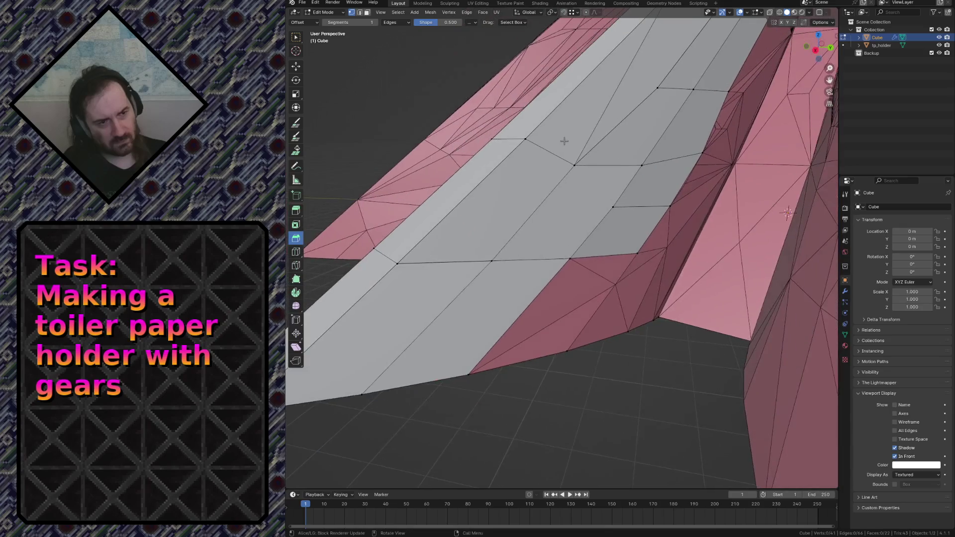
{"action": "key", "text": "k"}
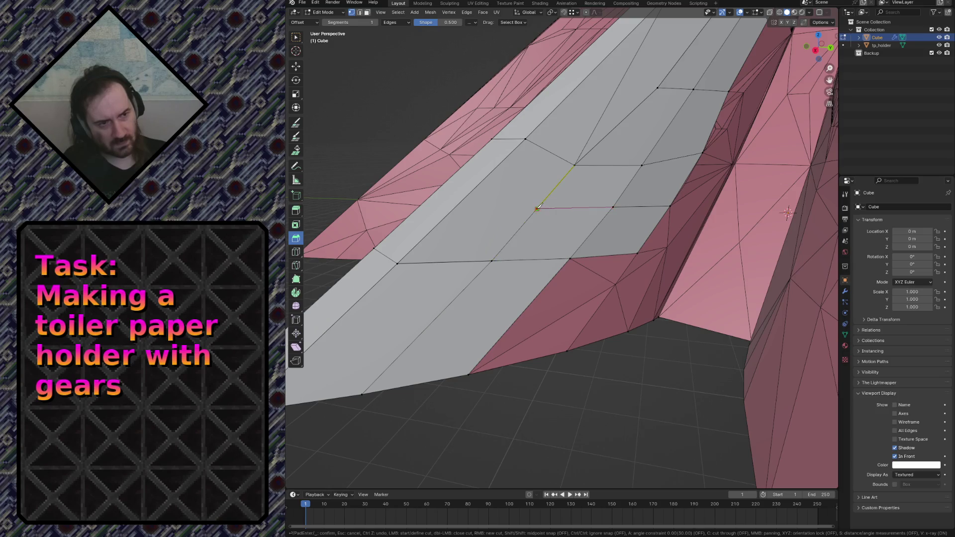
Step: Abandon the unfinished cut and toggle In Front off then back on over the pink scan
{"action": "key", "text": "Escape"}
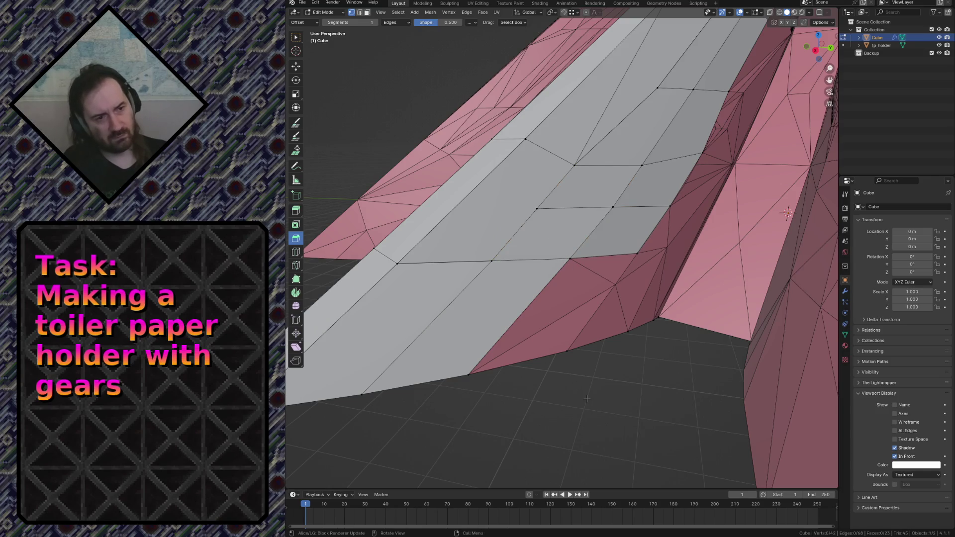
{"action": "left_click", "coordinate": [895, 456]}
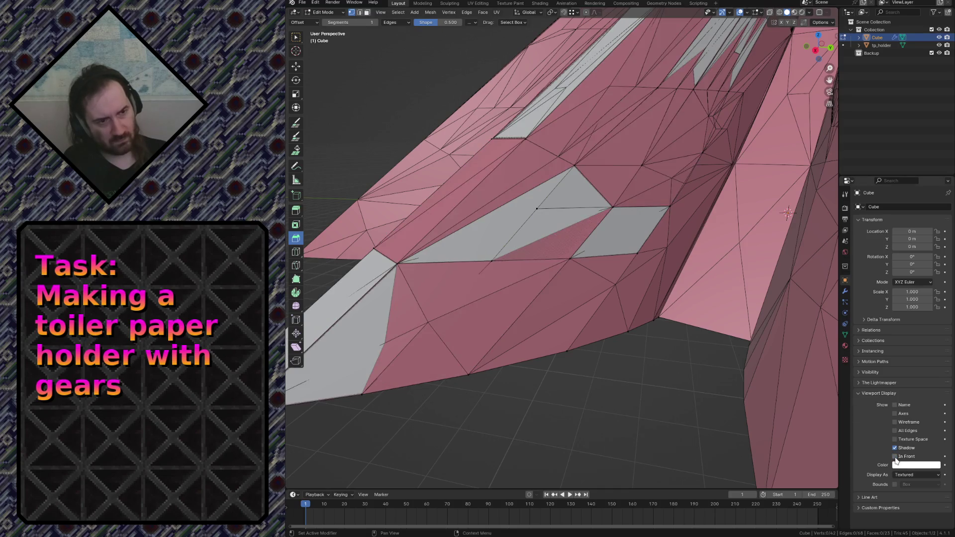
{"action": "left_click", "coordinate": [894, 456]}
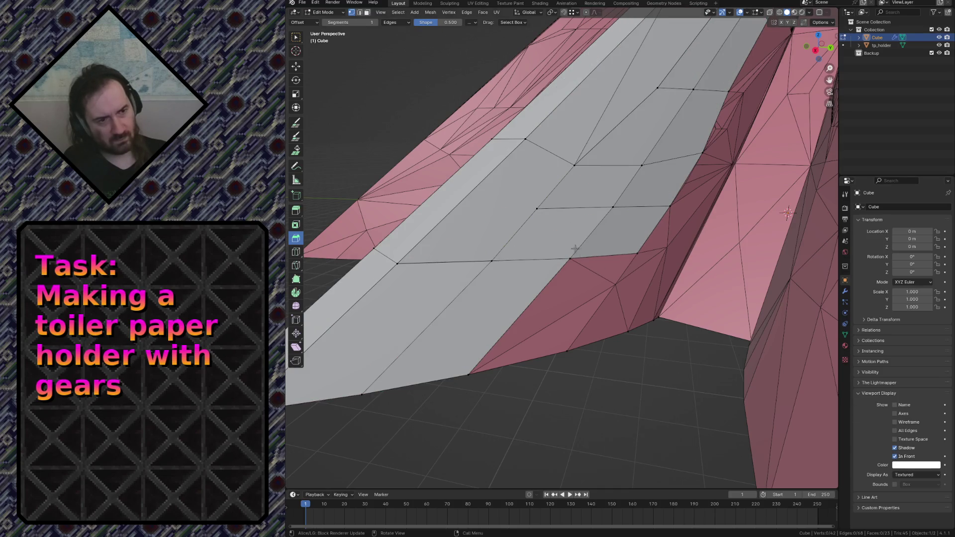
Step: Fly the view through and above the strip with Shift+` walk navigation to inspect it
{"action": "key", "text": "shift+grave"}
{"action": "key", "text": "w"}
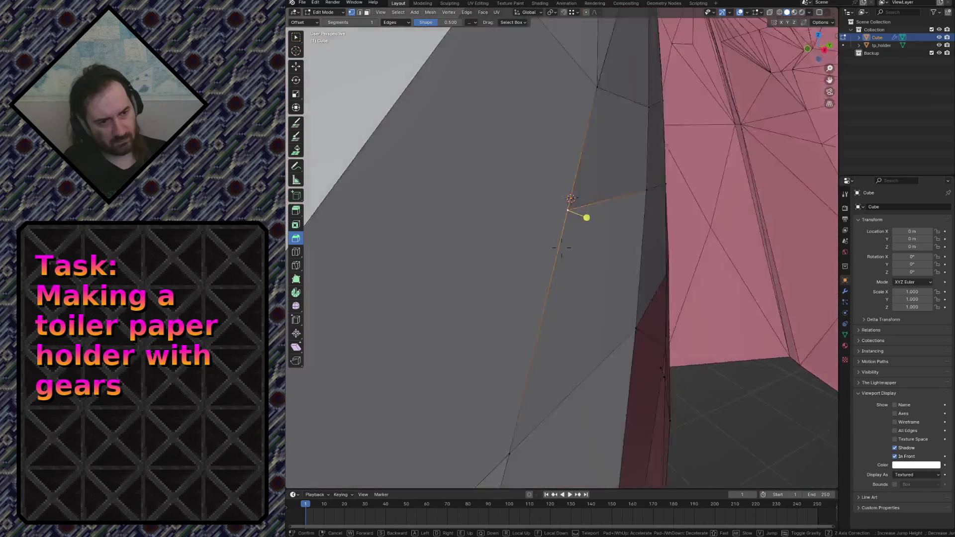
{"action": "key", "text": "Escape"}
{"action": "key", "text": "shift+grave"}
{"action": "key", "text": "w"}
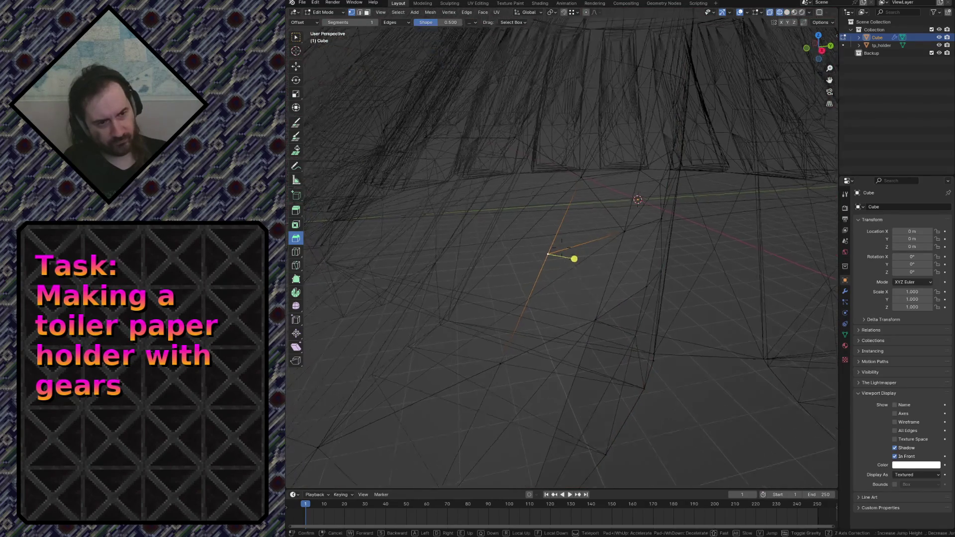
{"action": "key", "text": "w"}
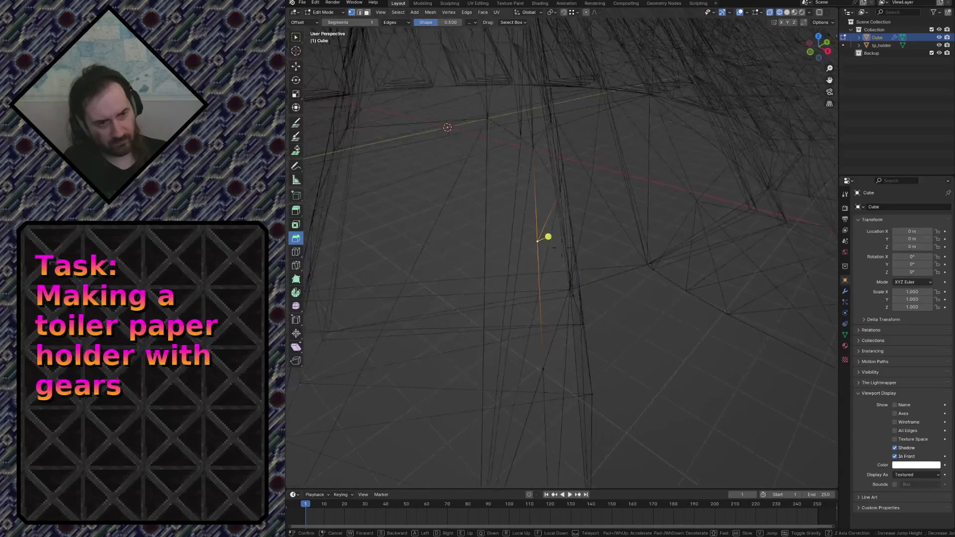
{"action": "key", "text": "w"}
{"action": "key", "text": "Return"}
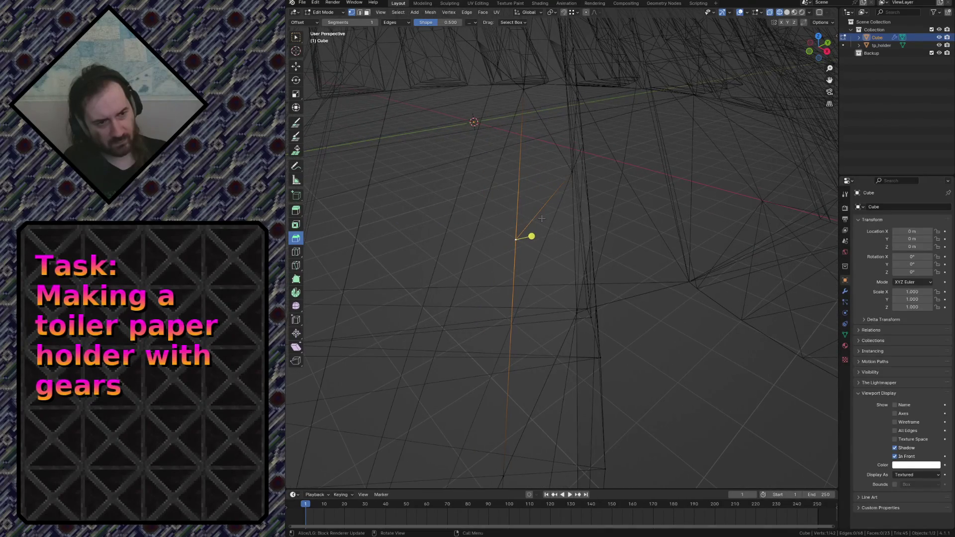
{"action": "key", "text": "shift+grave"}
{"action": "left_click", "coordinate": [580, 223]}
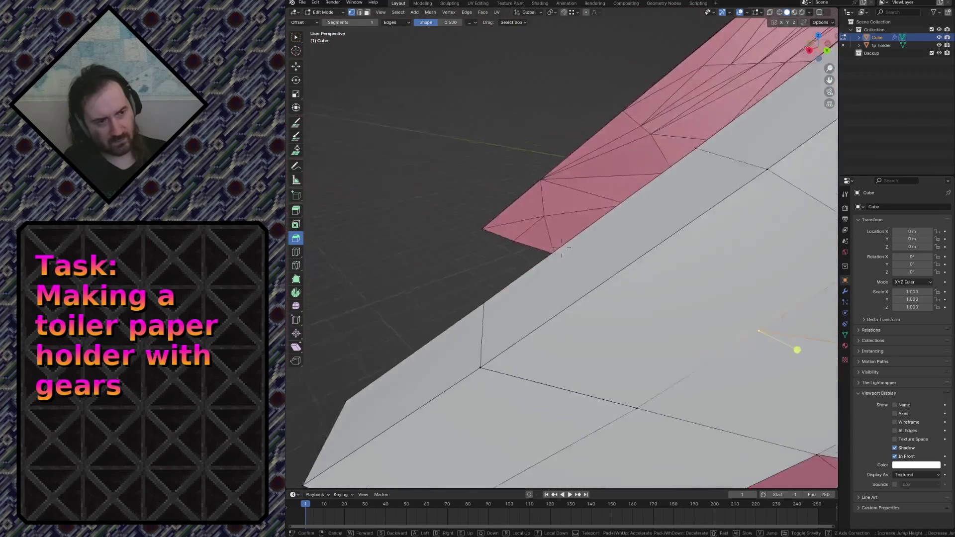
{"action": "key", "text": "w"}
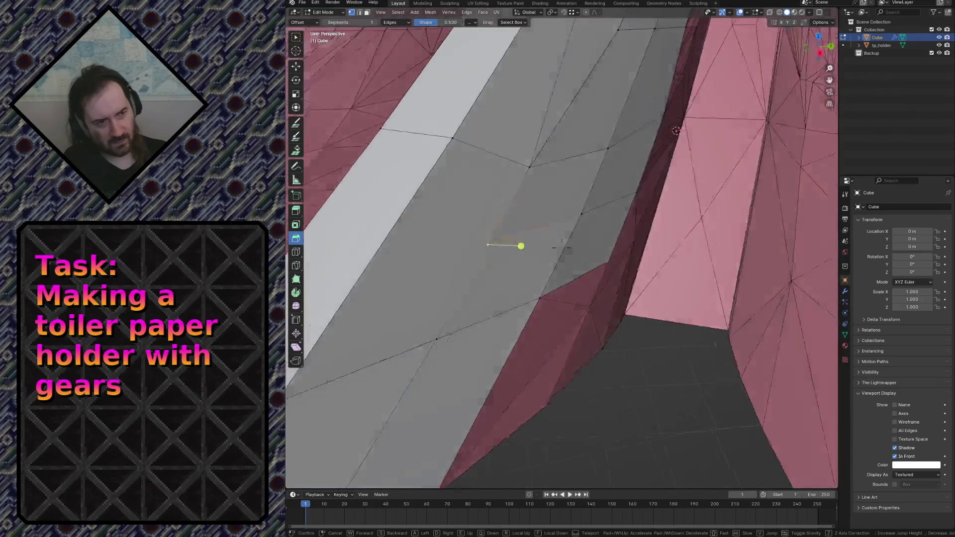
{"action": "key", "text": "s"}
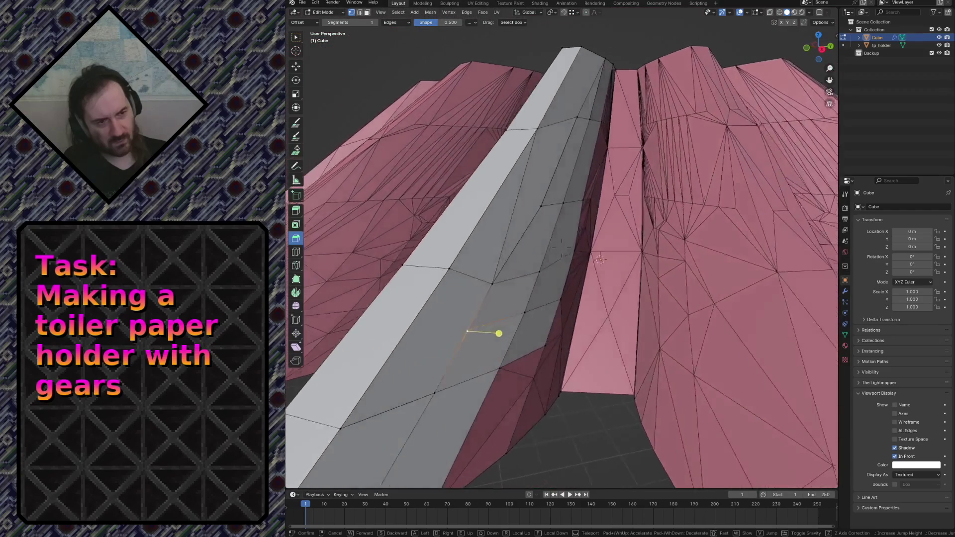
{"action": "key", "text": "e"}
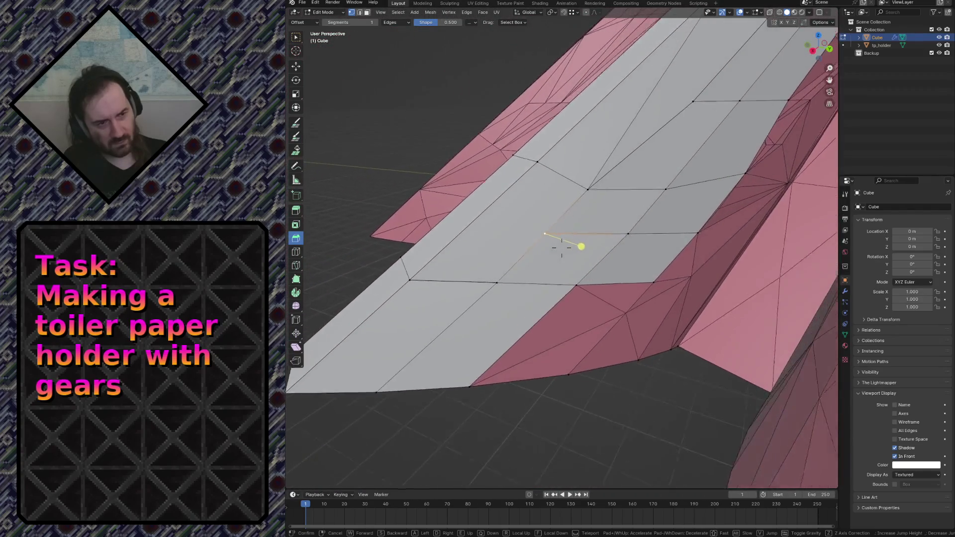
{"action": "left_click", "coordinate": [561, 251]}
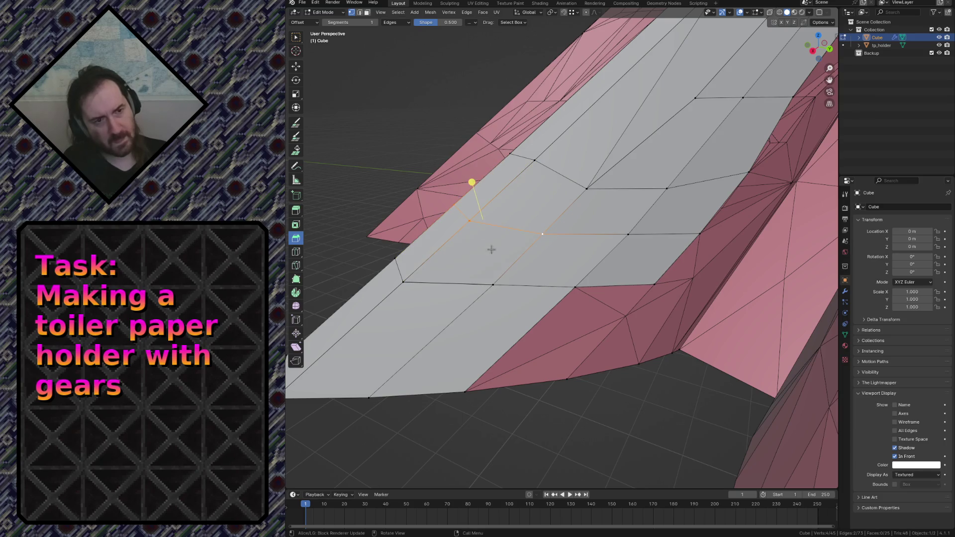
Step: Confirm the knife cut as new edges, cancel a slide of the cut vertex, and reposition the view
{"action": "key", "text": "Return"}
{"action": "left_click", "coordinate": [587, 189]}
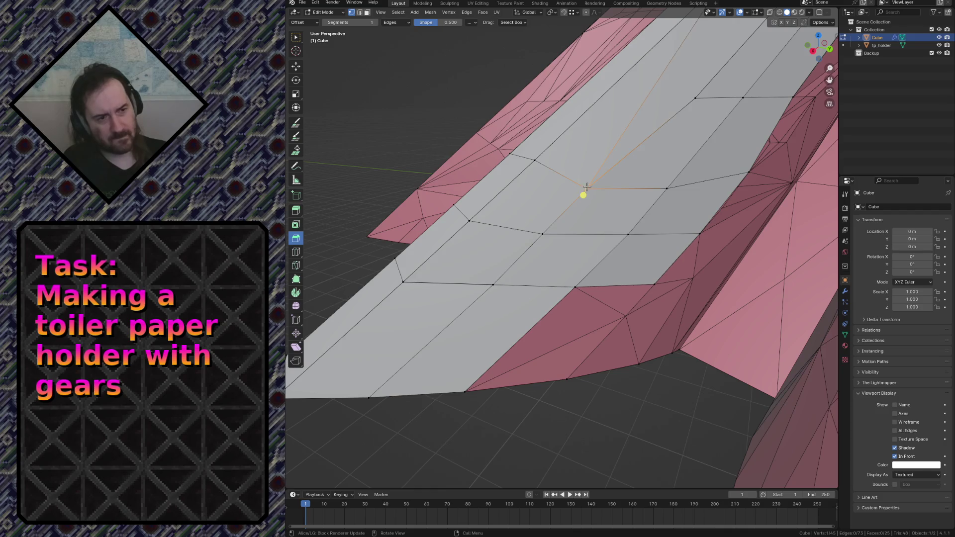
{"action": "key", "text": "g"}
{"action": "key", "text": "g"}
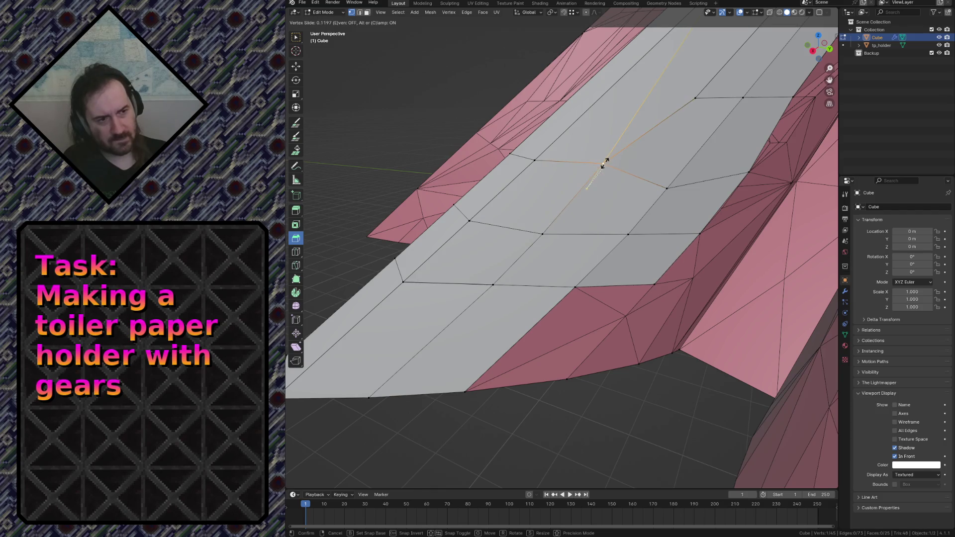
{"action": "key", "text": "Escape"}
{"action": "key", "text": "shift+grave"}
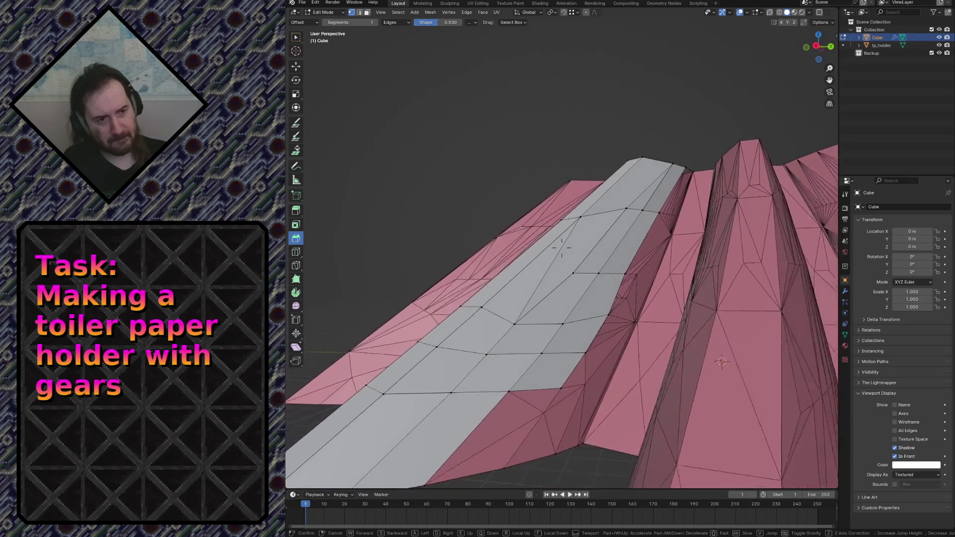
{"action": "left_click", "coordinate": [562, 250]}
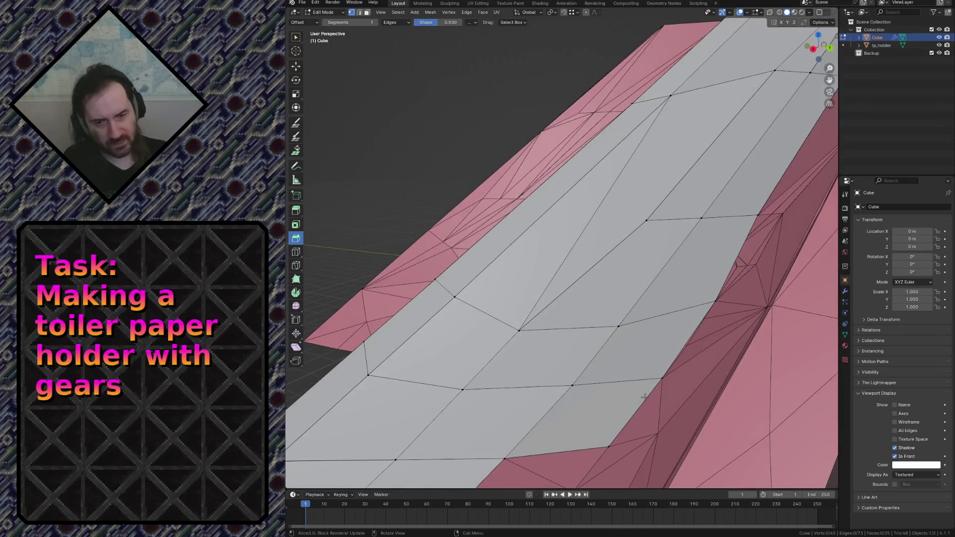
Step: Select two strip faces in face mode, knife a cut across them, then clear the selection
{"action": "key", "text": "k"}
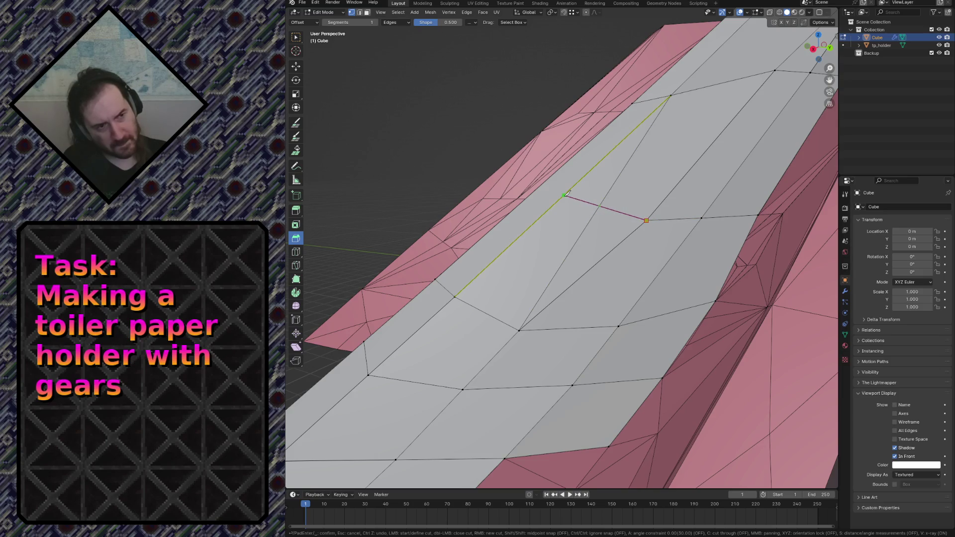
{"action": "key", "text": "Escape"}
{"action": "left_click", "coordinate": [596, 218]}
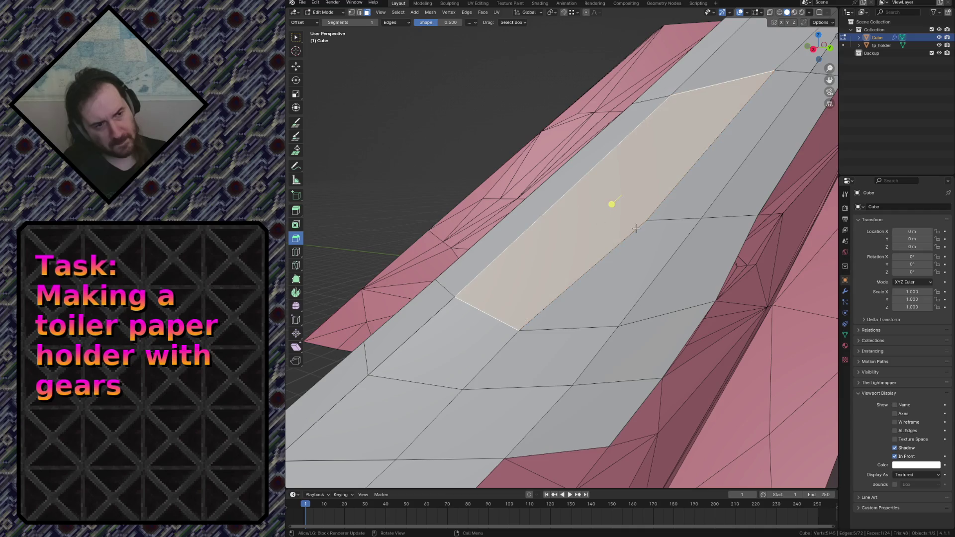
{"action": "key", "text": "1"}
{"action": "key", "text": "k"}
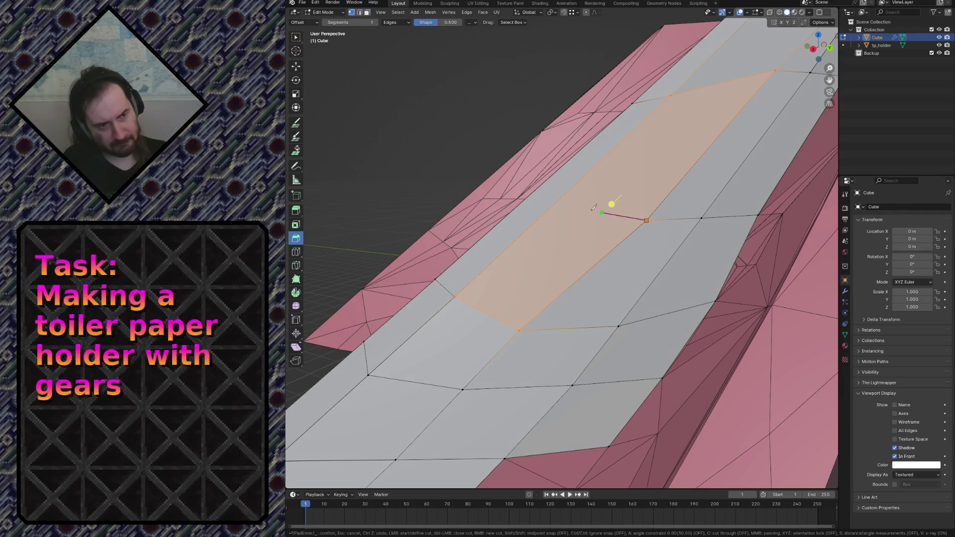
{"action": "left_click", "coordinate": [563, 195]}
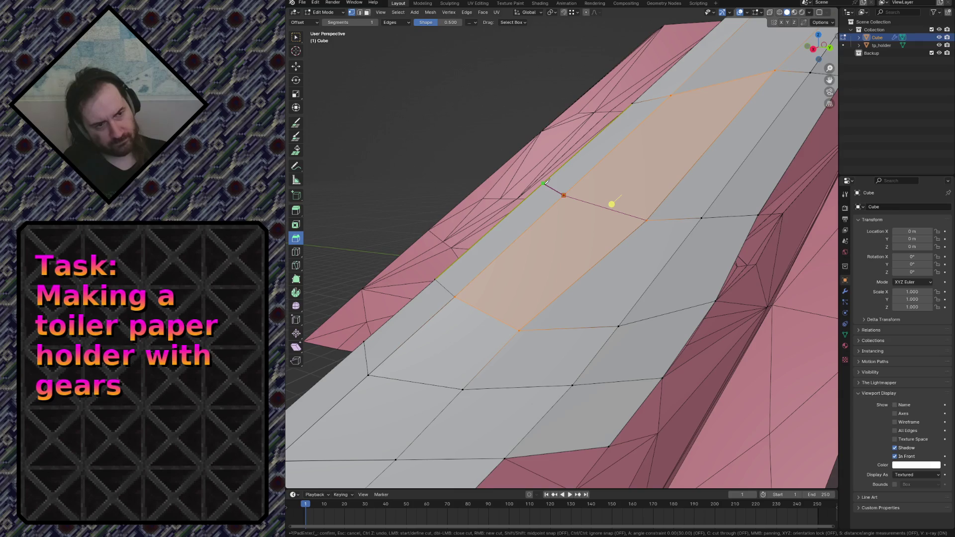
{"action": "key", "text": "Escape"}
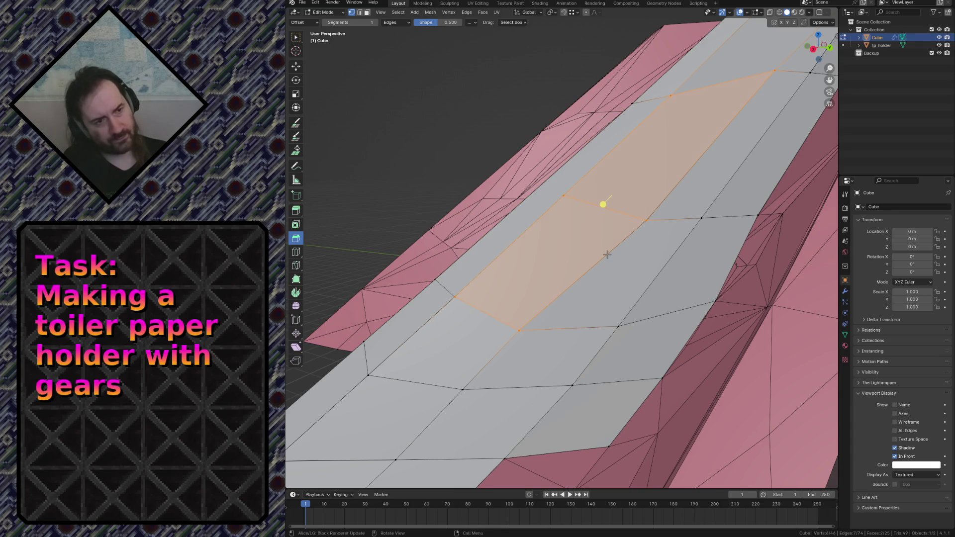
{"action": "key", "text": "alt+a"}
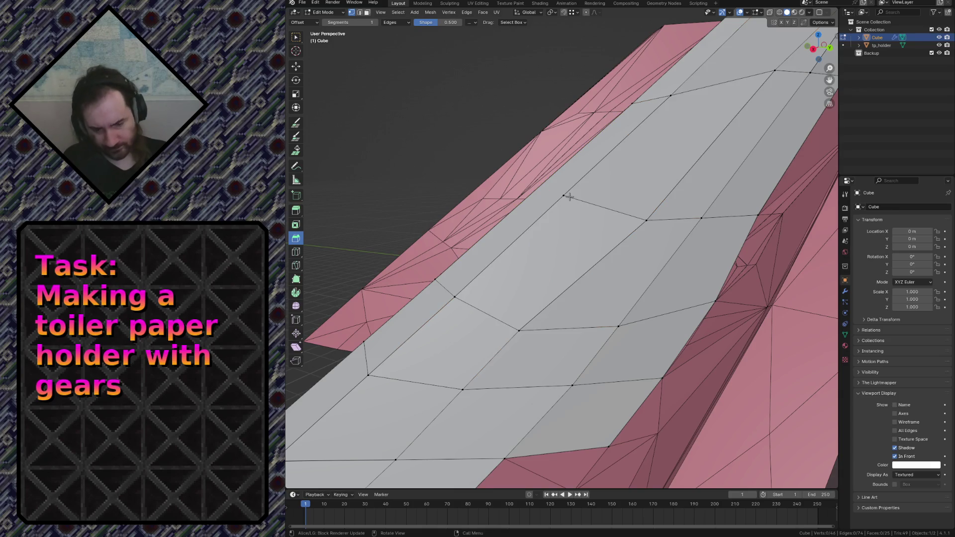
Step: Delete the selected faces with X > Faces, then undo to bring them back
{"action": "key", "text": "k"}
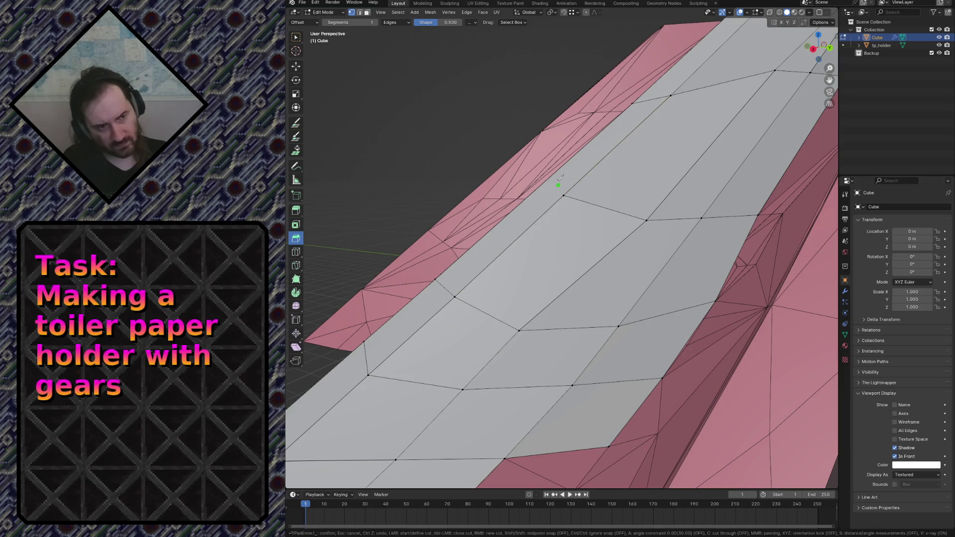
{"action": "key", "text": "shift+grave"}
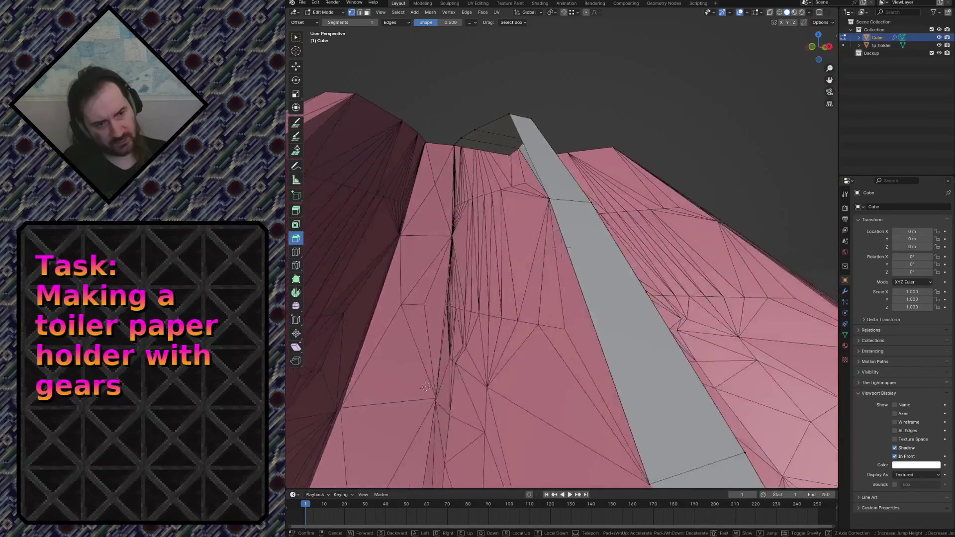
{"action": "left_click", "coordinate": [485, 251]}
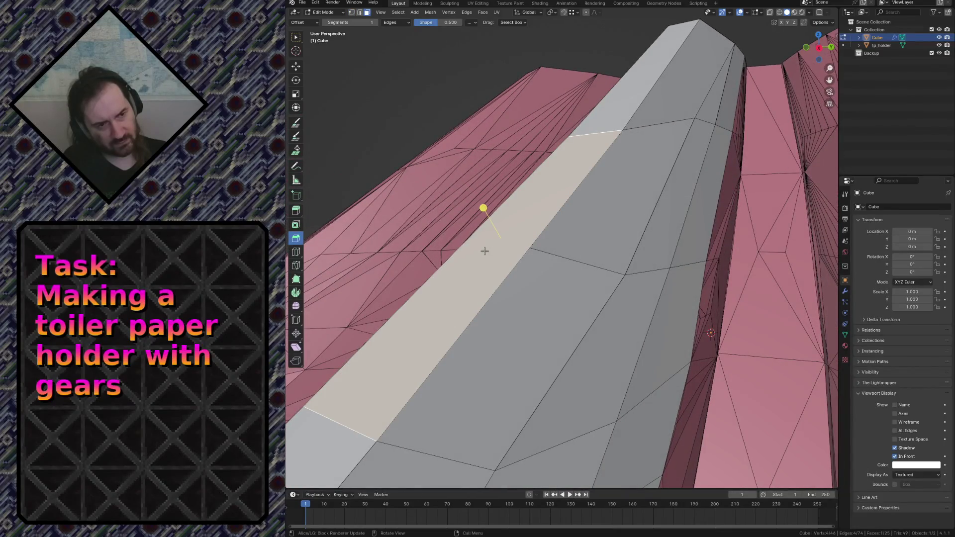
{"action": "key", "text": "x"}
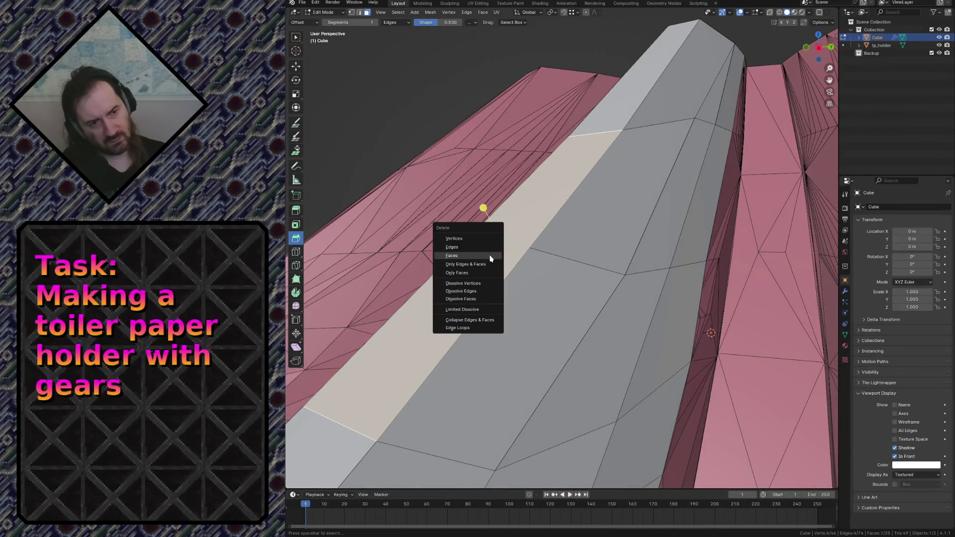
{"action": "key", "text": "Escape"}
{"action": "key", "text": "x"}
{"action": "left_click", "coordinate": [490, 258]}
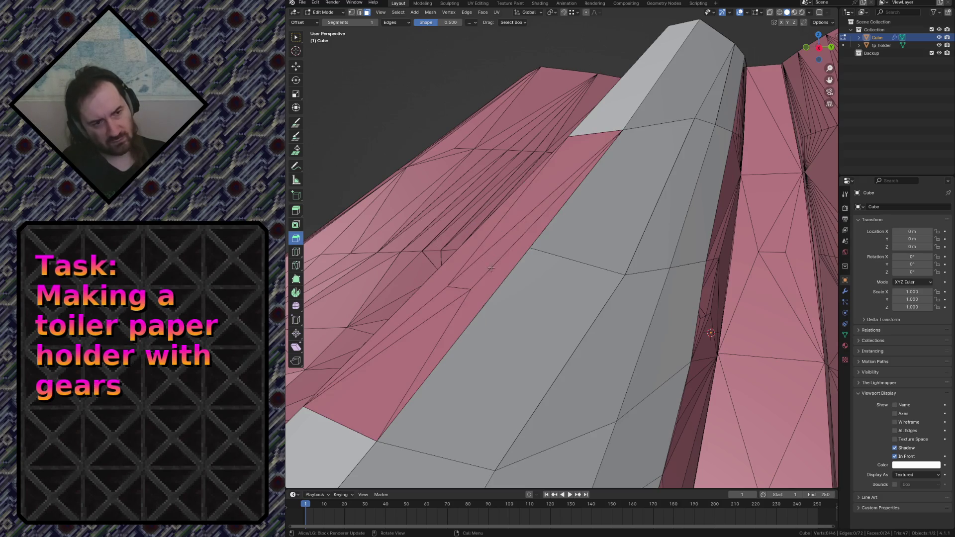
{"action": "key", "text": "ctrl+z"}
{"action": "key", "text": "ctrl+z"}
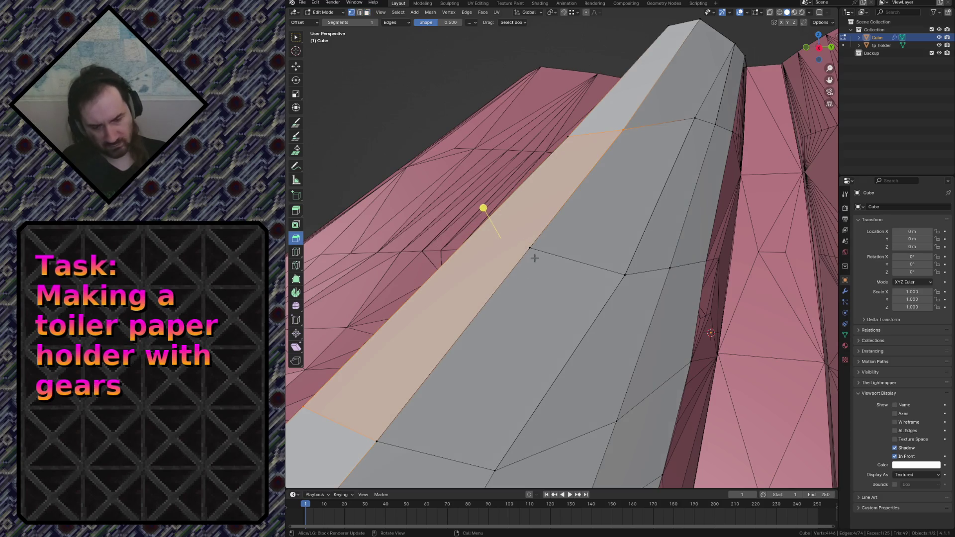
Step: Delete the selected faces for good, switch to vertex select and walk forward along the strip
{"action": "key", "text": "k"}
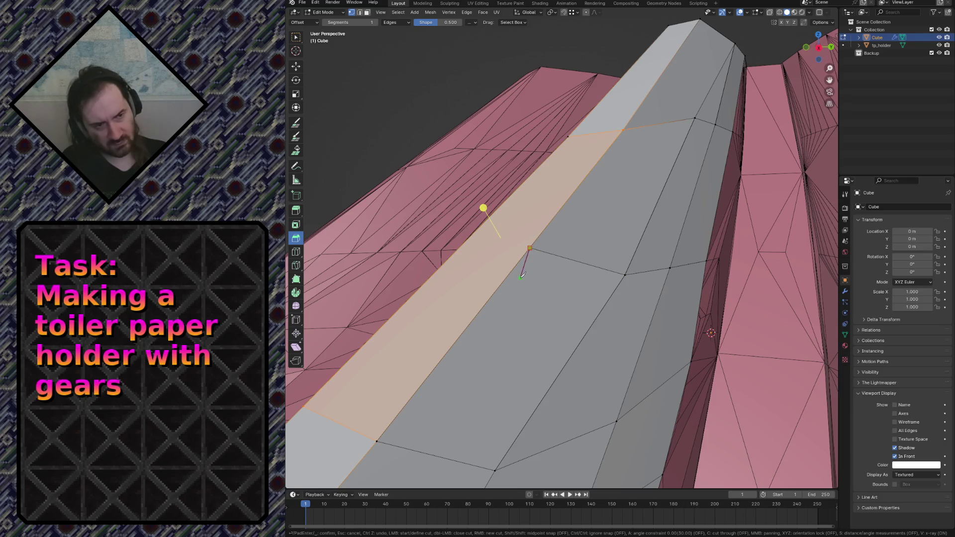
{"action": "key", "text": "Escape"}
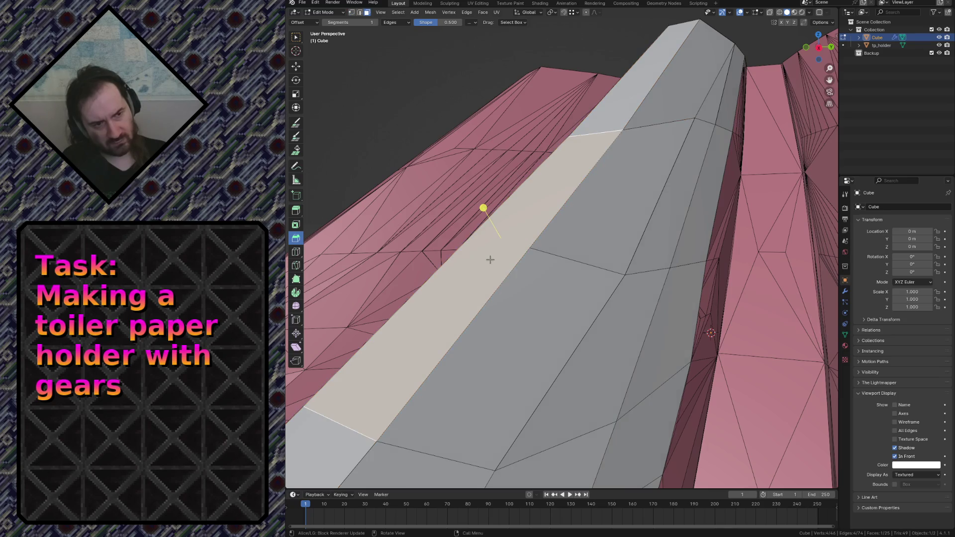
{"action": "key", "text": "x"}
{"action": "left_click", "coordinate": [491, 263]}
{"action": "key", "text": "1"}
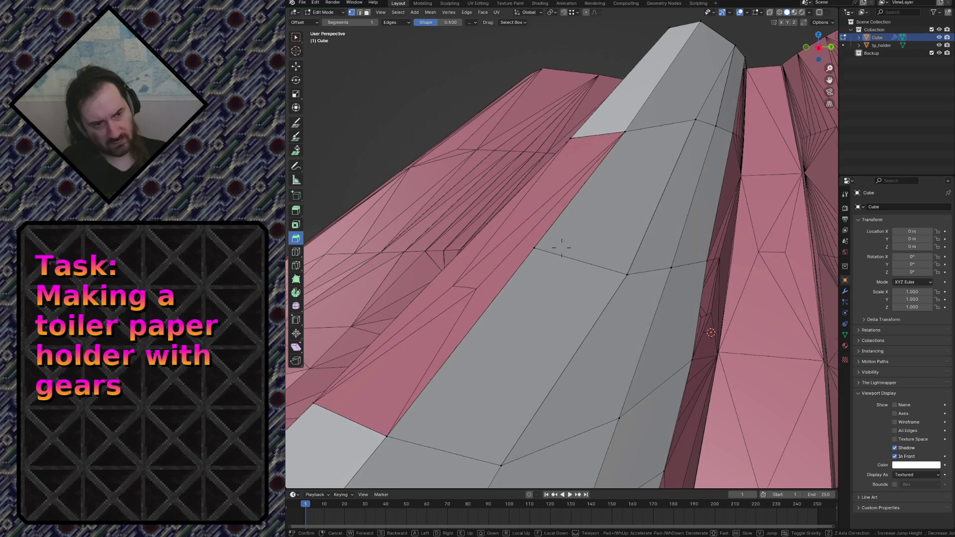
{"action": "key", "text": "shift+grave"}
{"action": "key", "text": "w"}
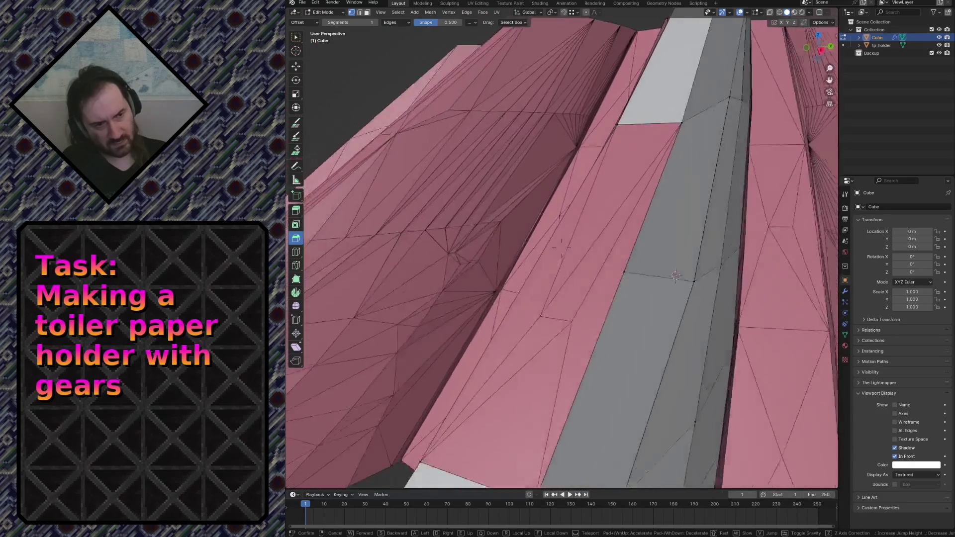
Step: Knife a new vertex joined to the strip and subdivide the new edge via F3
{"action": "left_click", "coordinate": [527, 186]}
{"action": "key", "text": "k"}
{"action": "left_click", "coordinate": [612, 89]}
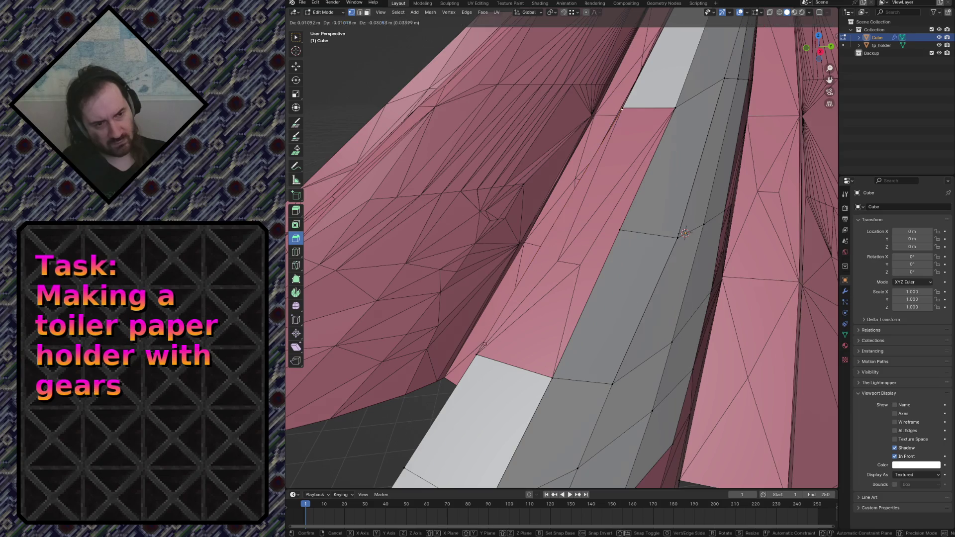
{"action": "right_click", "coordinate": [449, 370], "text": "ctrl"}
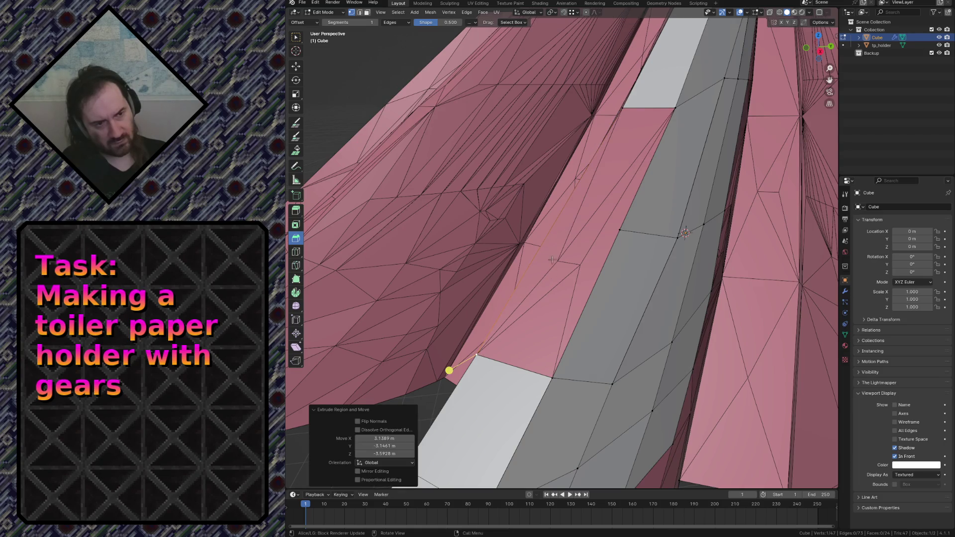
{"action": "key", "text": "Return"}
{"action": "key", "text": "F3"}
{"action": "left_click", "coordinate": [586, 248]}
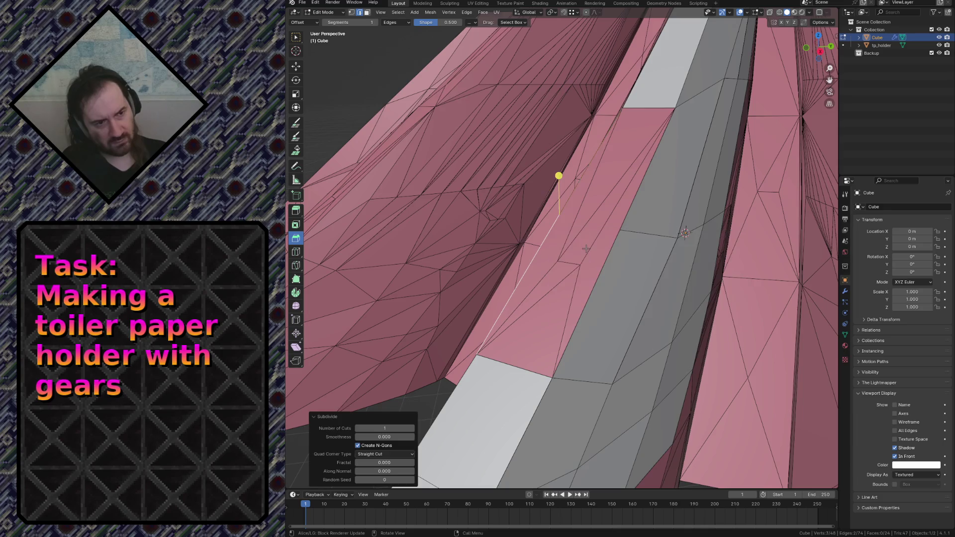
Step: In edge mode select the edges around the gap and fill it with a face (F)
{"action": "left_click", "coordinate": [628, 230]}
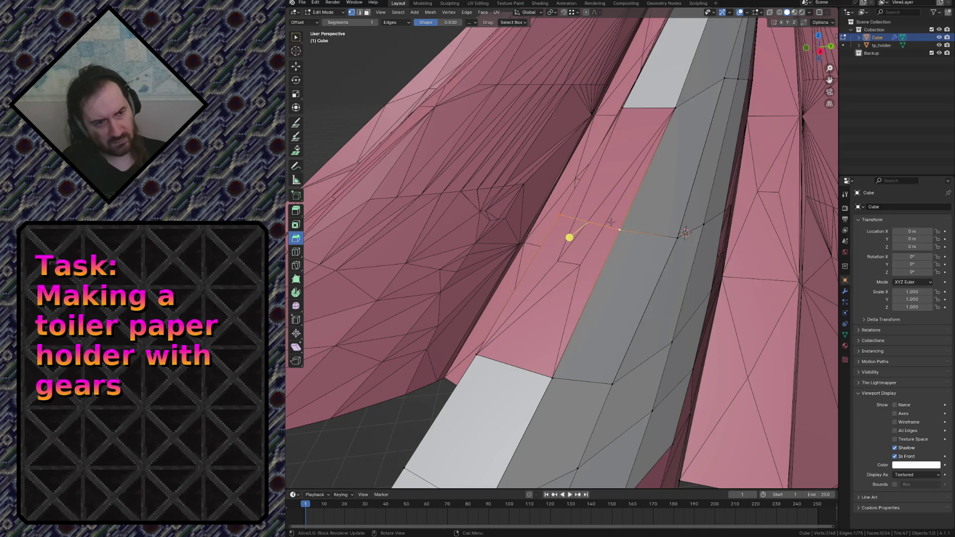
{"action": "key", "text": "2"}
{"action": "left_click", "coordinate": [589, 221]}
{"action": "left_click", "coordinate": [649, 99], "text": "shift"}
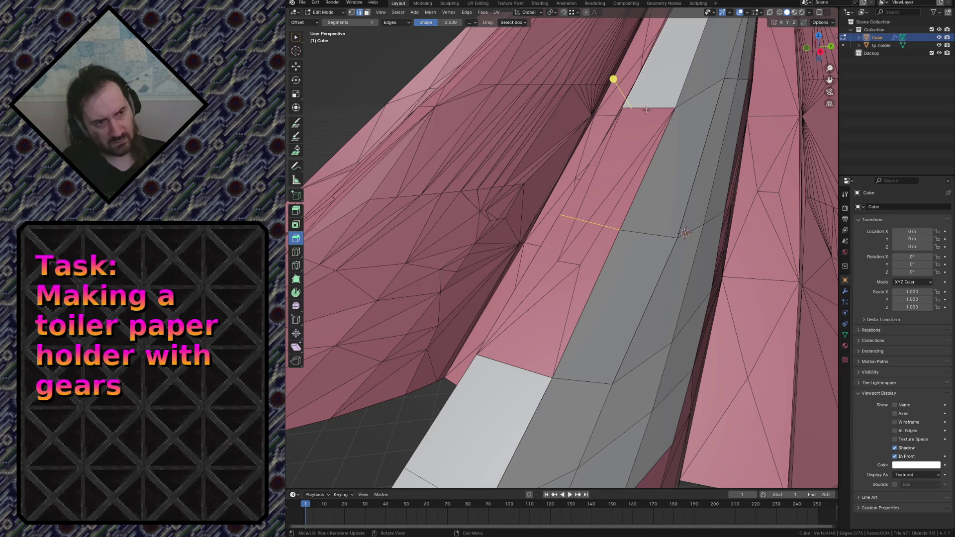
{"action": "left_click", "coordinate": [651, 108]}
{"action": "left_click", "coordinate": [592, 217], "text": "shift"}
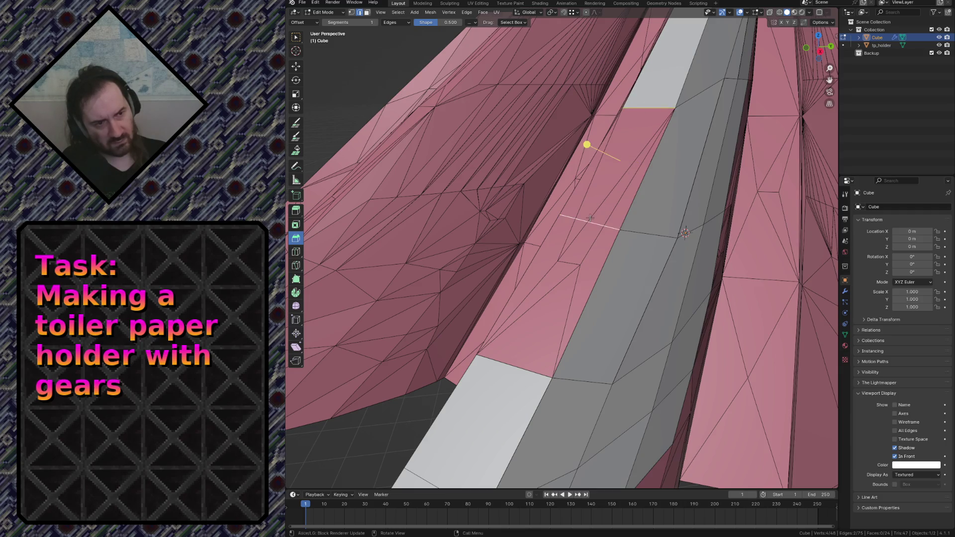
{"action": "key", "text": "f"}
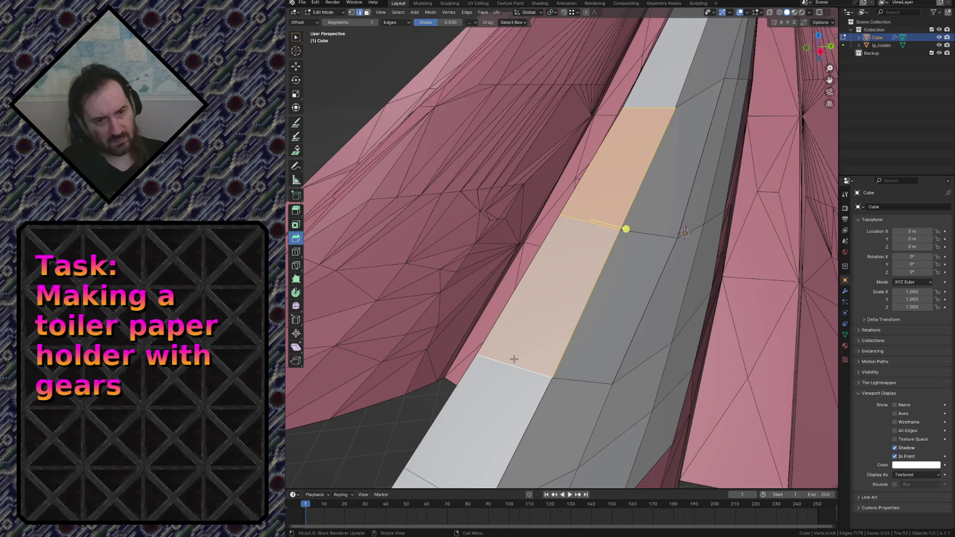
{"action": "left_click", "coordinate": [513, 360]}
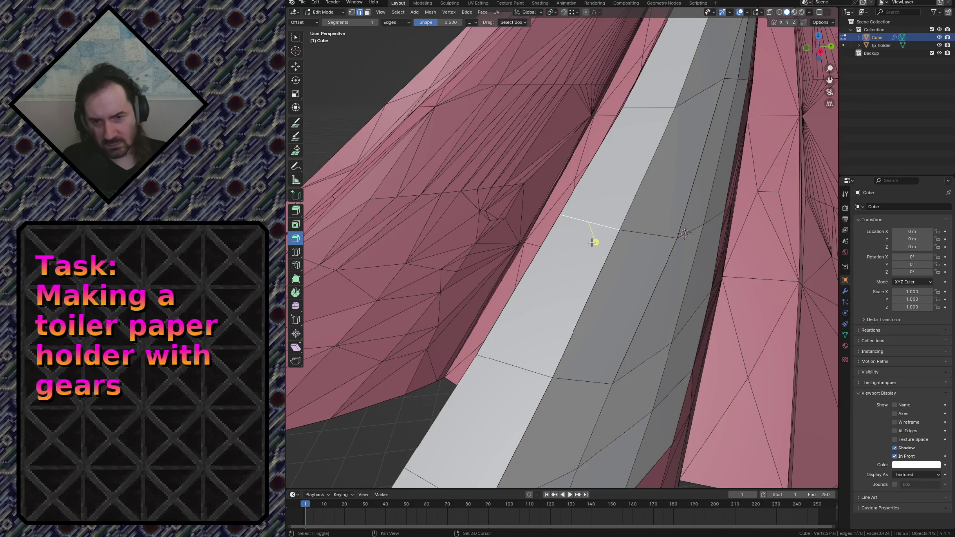
Step: Fly to the strip end and bridge its lower and top edges with a face
{"action": "key", "text": "shift+grave"}
{"action": "key", "text": "s"}
{"action": "key", "text": "w"}
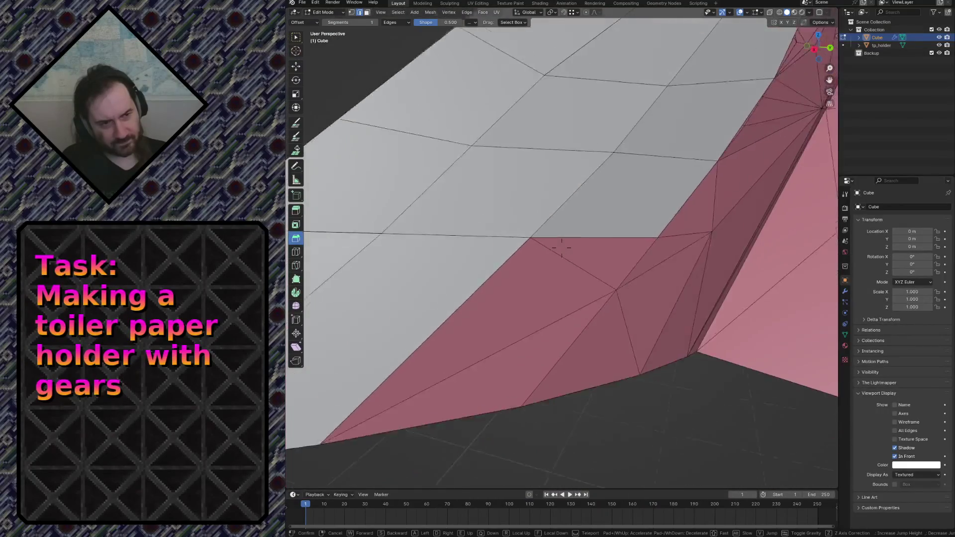
{"action": "left_click", "coordinate": [562, 249]}
{"action": "key", "text": "a"}
{"action": "key", "text": "alt+a"}
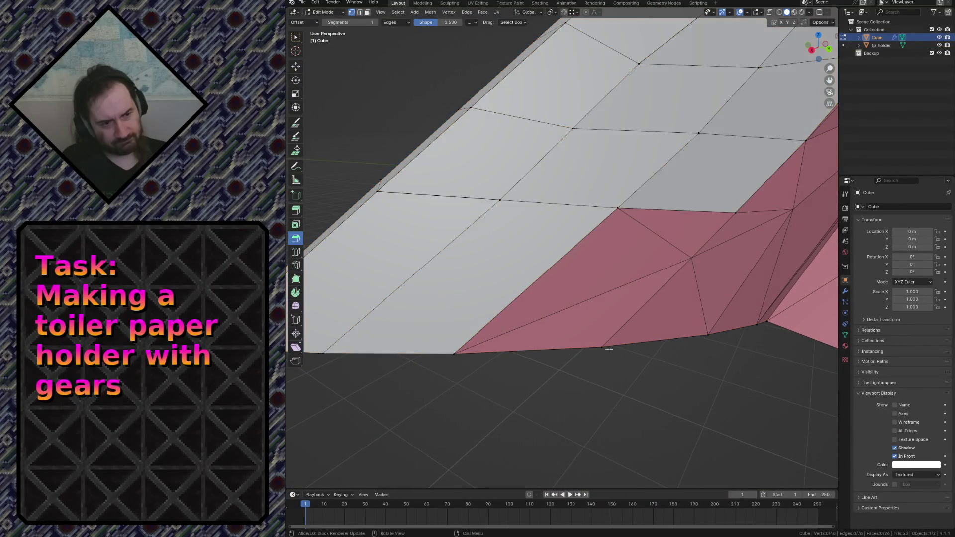
{"action": "left_click", "coordinate": [597, 349]}
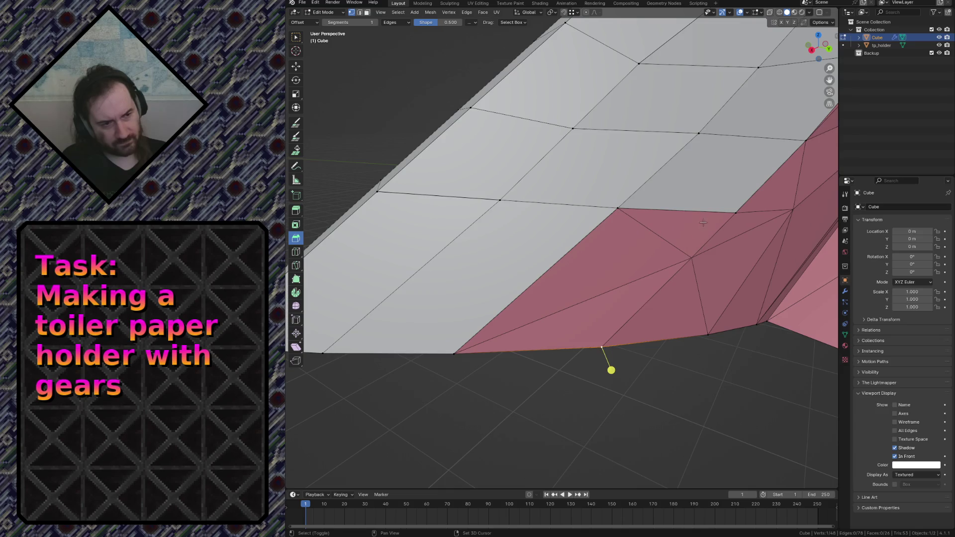
{"action": "left_click", "coordinate": [730, 211], "text": "shift"}
{"action": "key", "text": "f"}
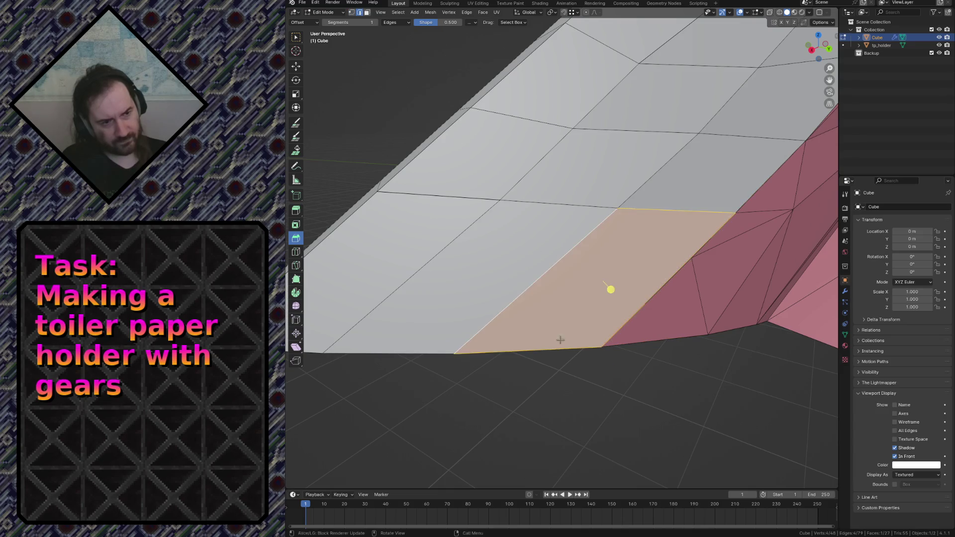
Step: Extrude a vertex toward the pink scan, then fly in and out to review the mesh
{"action": "middle_click_drag", "start_coordinate": [560, 341], "coordinate": [504, 391]}
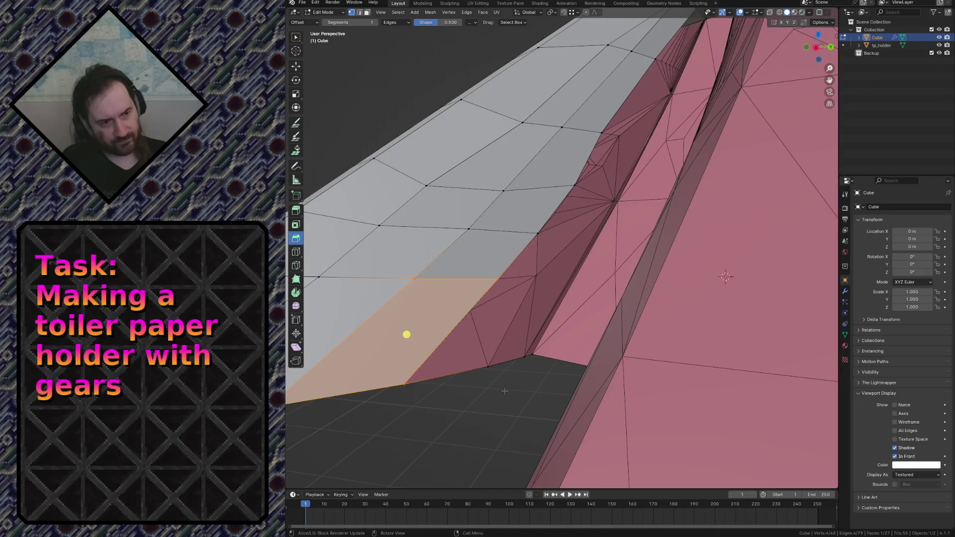
{"action": "left_click", "coordinate": [535, 277]}
{"action": "key", "text": "e"}
{"action": "left_click", "coordinate": [508, 275]}
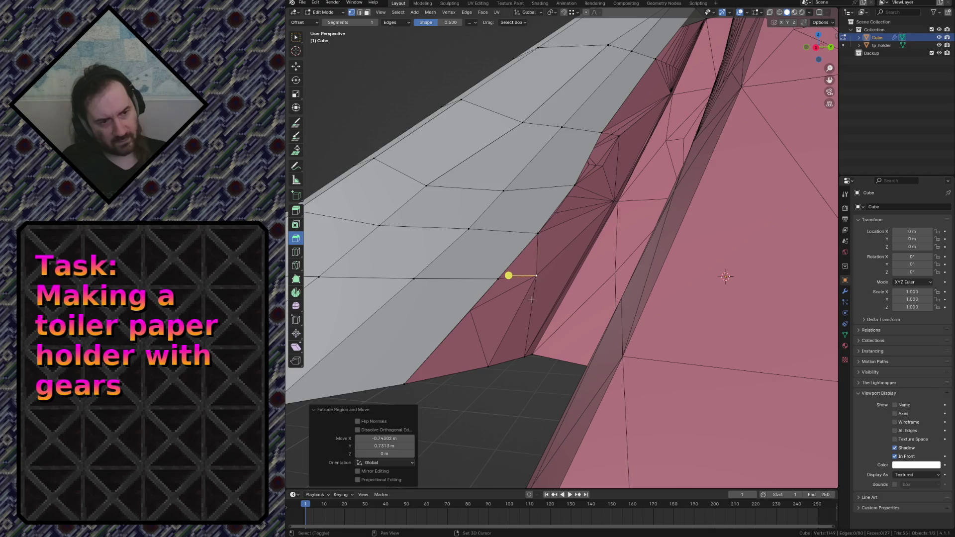
{"action": "middle_click_drag", "start_coordinate": [530, 299], "coordinate": [515, 267]}
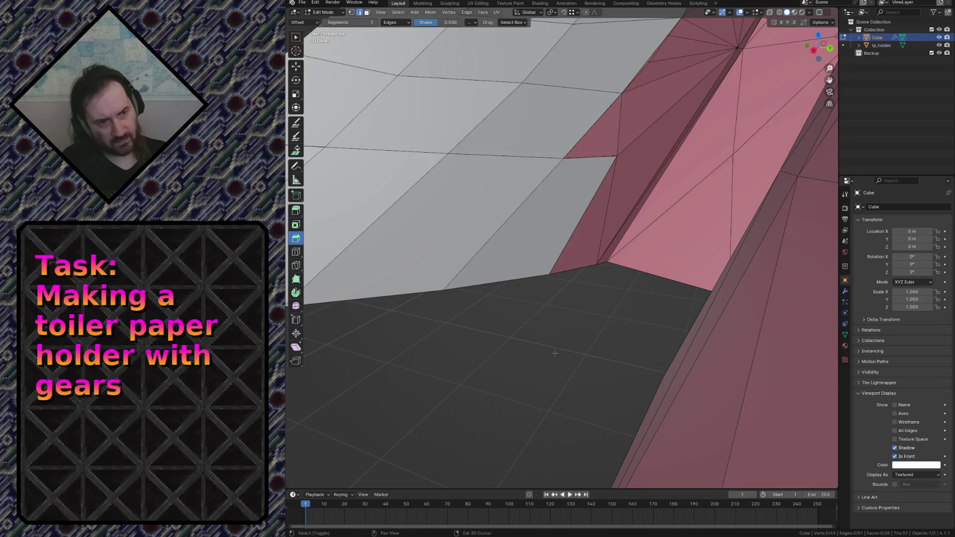
{"action": "key", "text": "shift+grave"}
{"action": "key", "text": "s"}
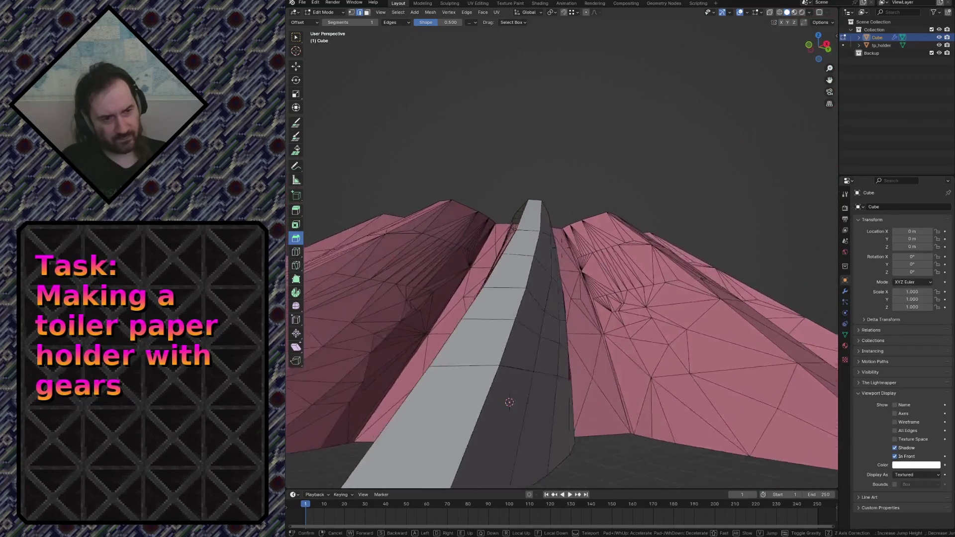
{"action": "key", "text": "w"}
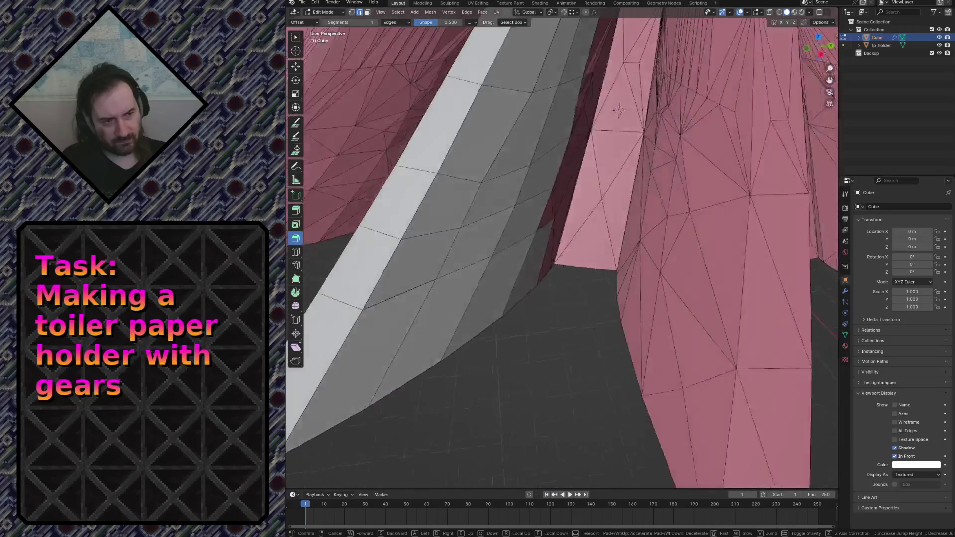
{"action": "key", "text": "w"}
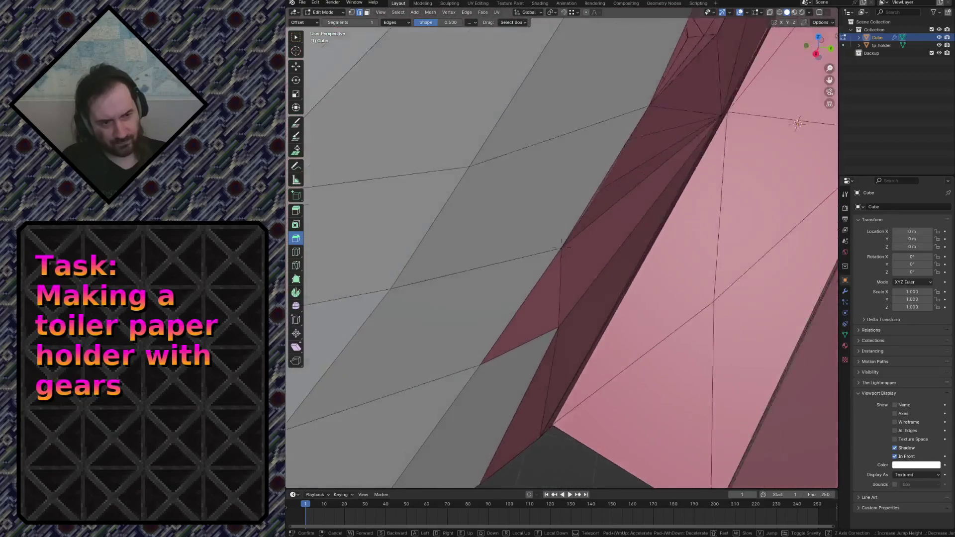
{"action": "key", "text": "s"}
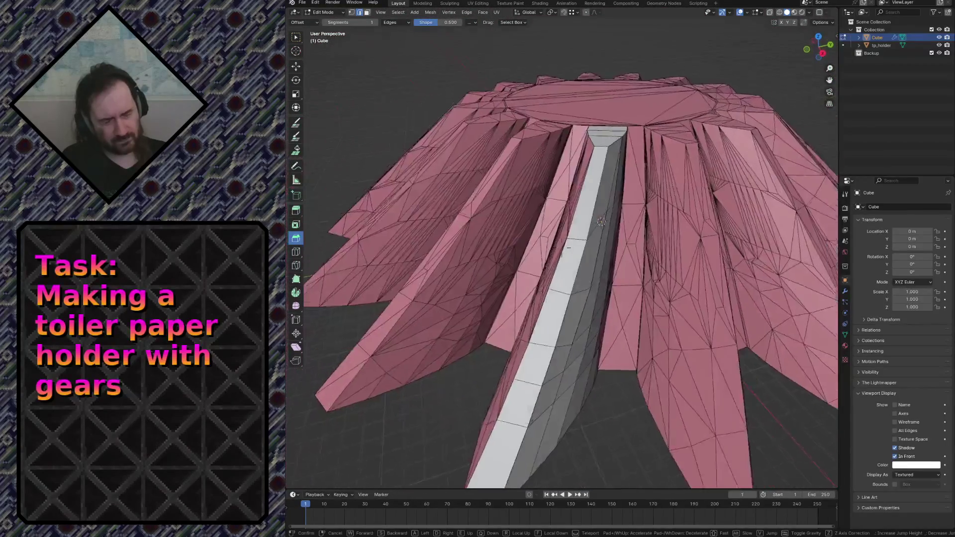
{"action": "key", "text": "w"}
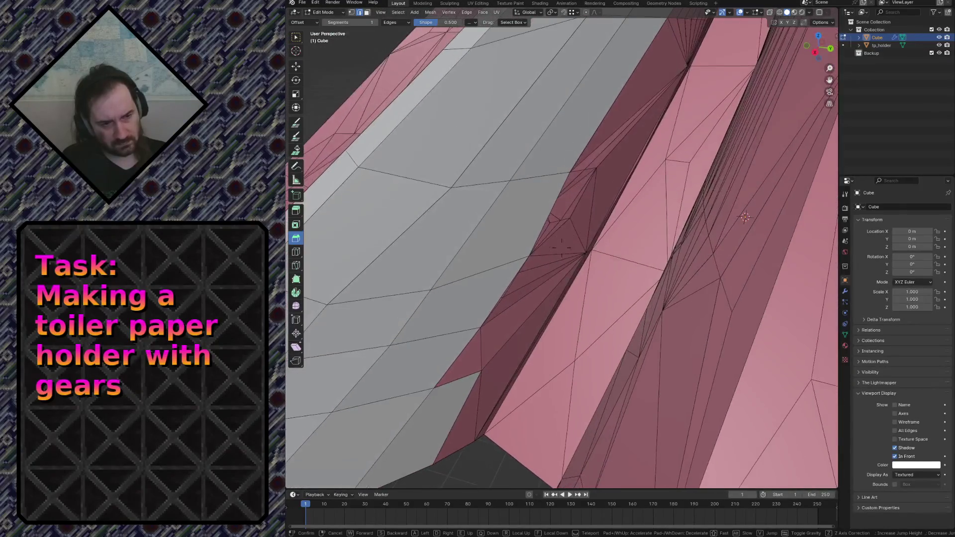
{"action": "left_click", "coordinate": [562, 246]}
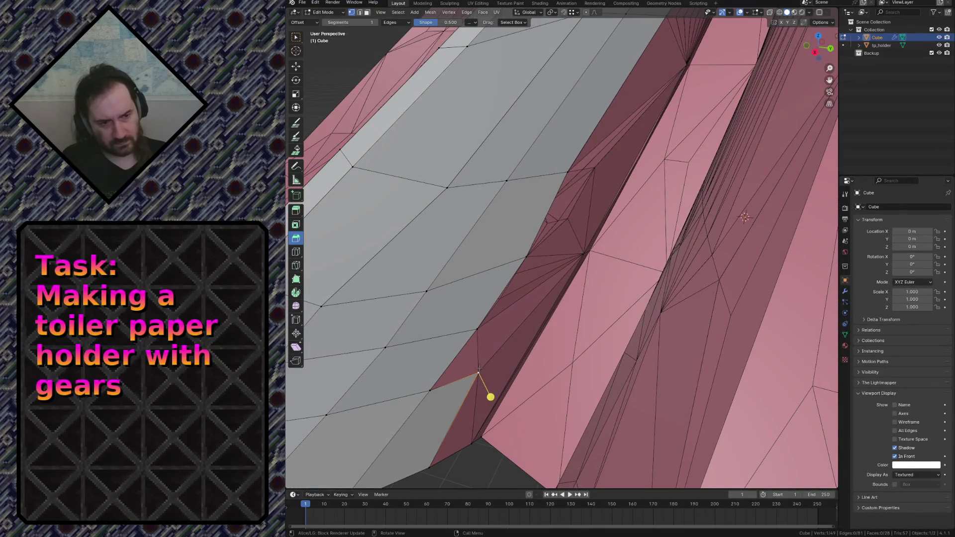
Step: Undo a stray extrude and bevel, then fill the remaining gaps with two faces
{"action": "right_click", "coordinate": [559, 259], "text": "ctrl"}
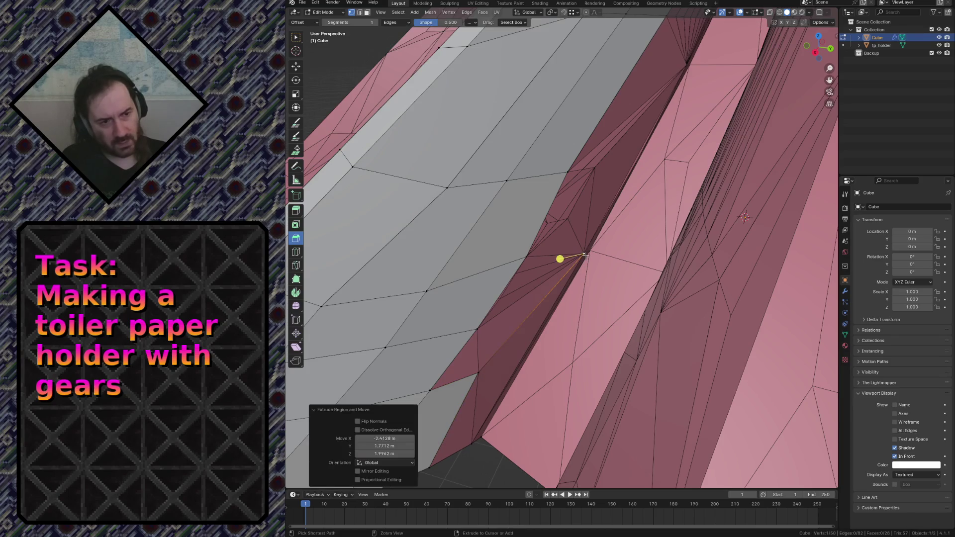
{"action": "key", "text": "ctrl+z"}
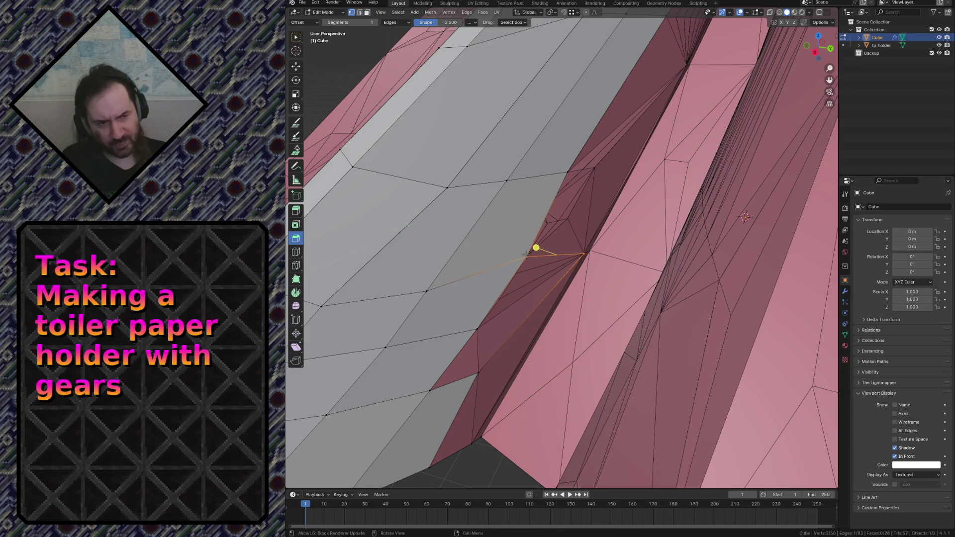
{"action": "left_click", "coordinate": [474, 327]}
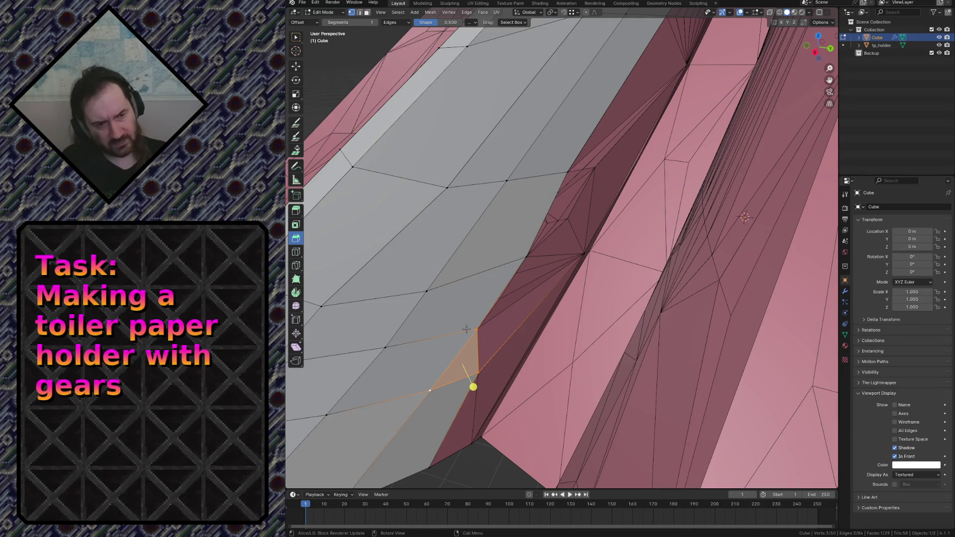
{"action": "key", "text": "ctrl+z"}
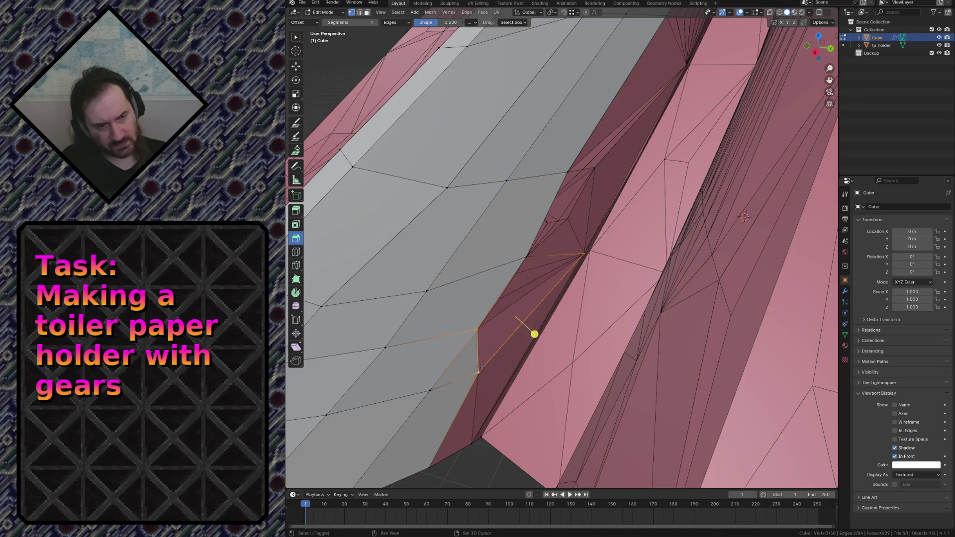
{"action": "key", "text": "f"}
{"action": "left_click", "coordinate": [476, 332]}
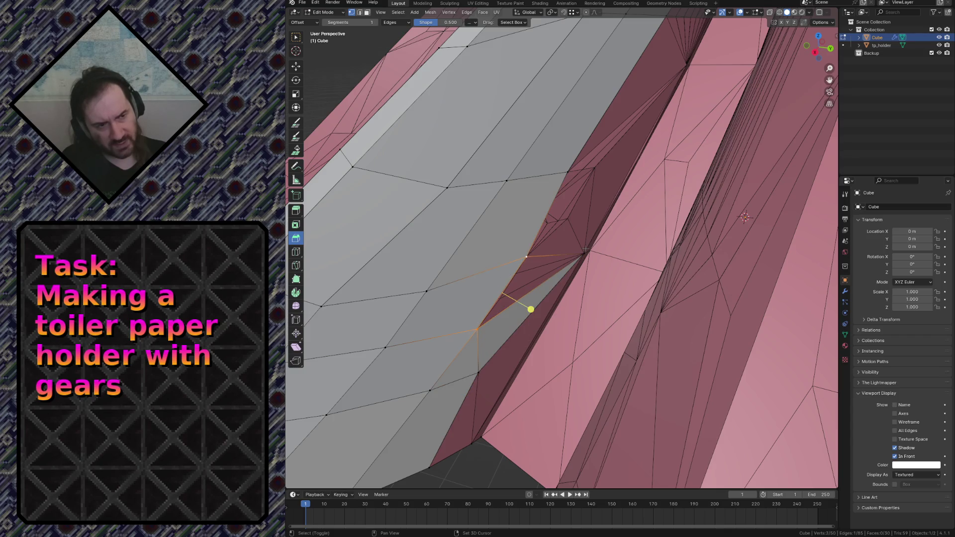
{"action": "key", "text": "f"}
Step: Fly back out from the vertex and switch the viewport shading to matcap
{"action": "key", "text": "shift+grave"}
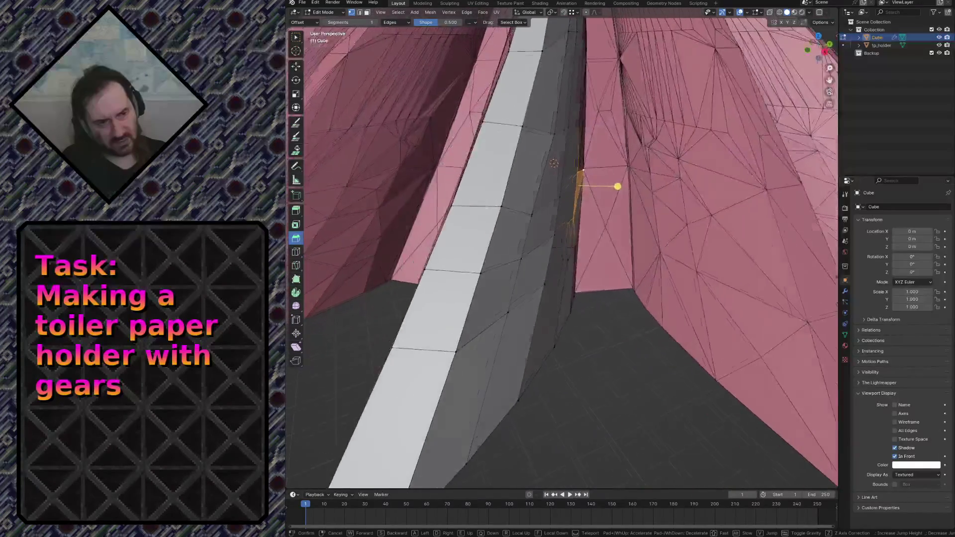
{"action": "key", "text": "w"}
{"action": "key", "text": "s"}
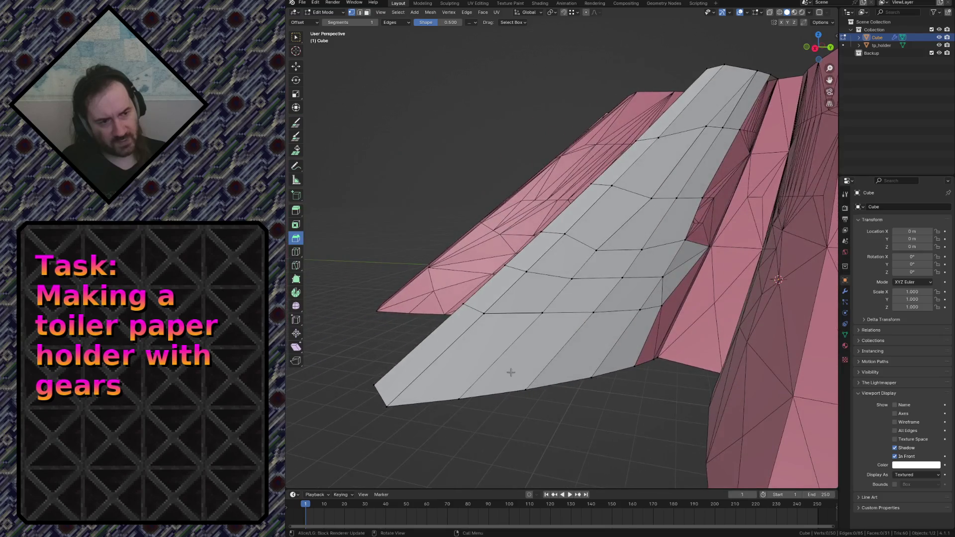
{"action": "left_click", "coordinate": [772, 58]}
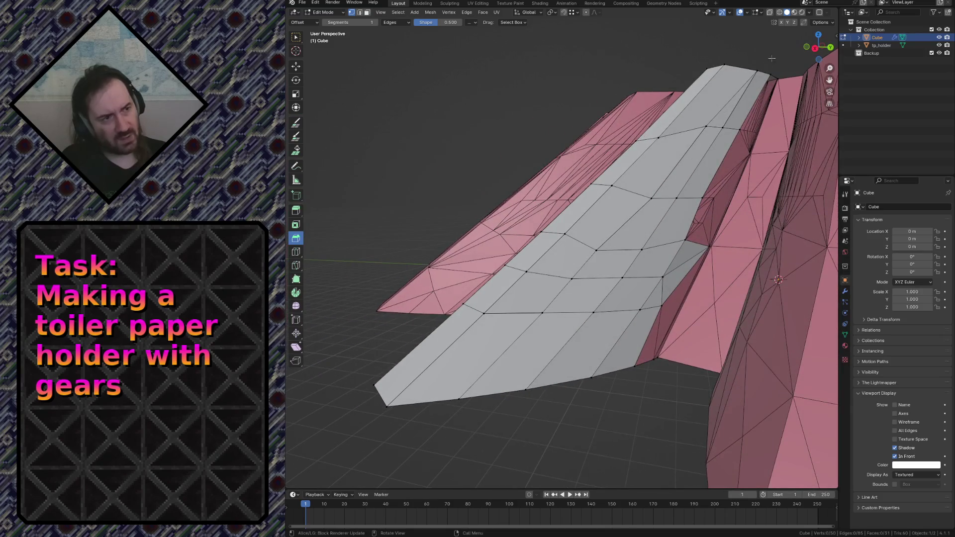
{"action": "left_click", "coordinate": [807, 13]}
{"action": "left_click", "coordinate": [803, 49]}
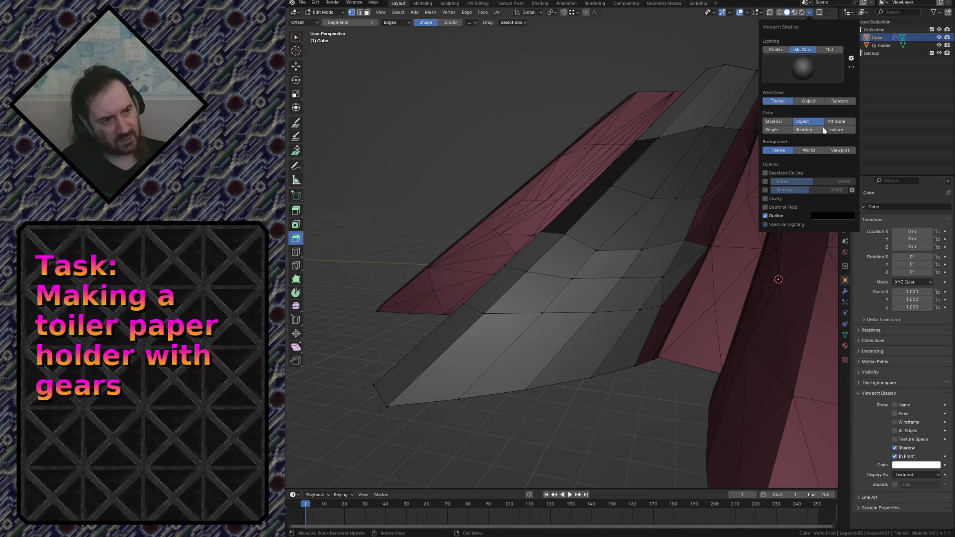
{"action": "left_click", "coordinate": [780, 75]}
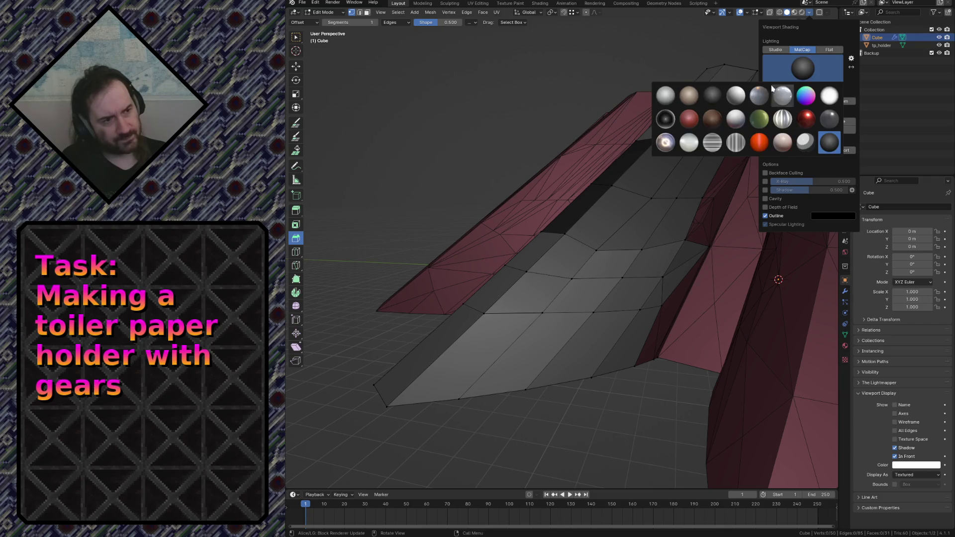
{"action": "left_click", "coordinate": [692, 117]}
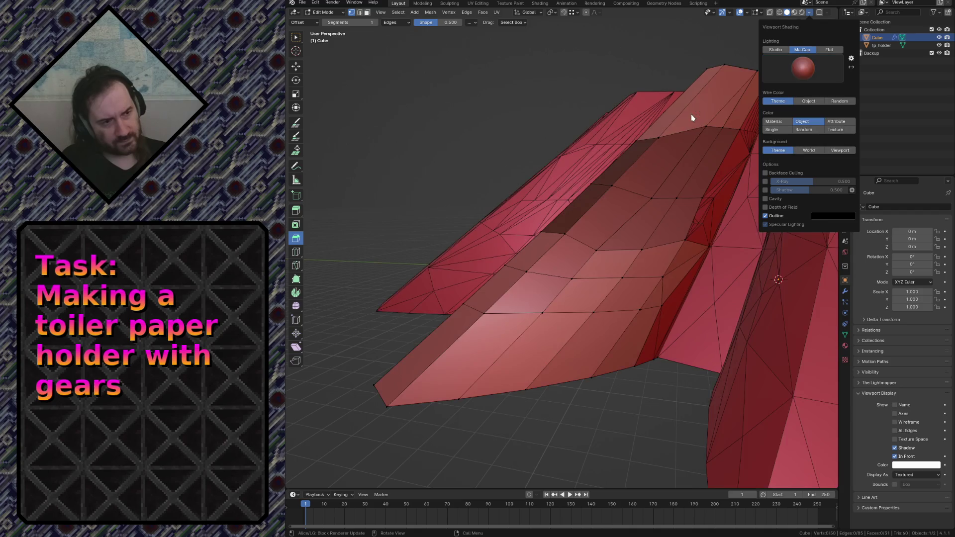
{"action": "key", "text": "shift+grave"}
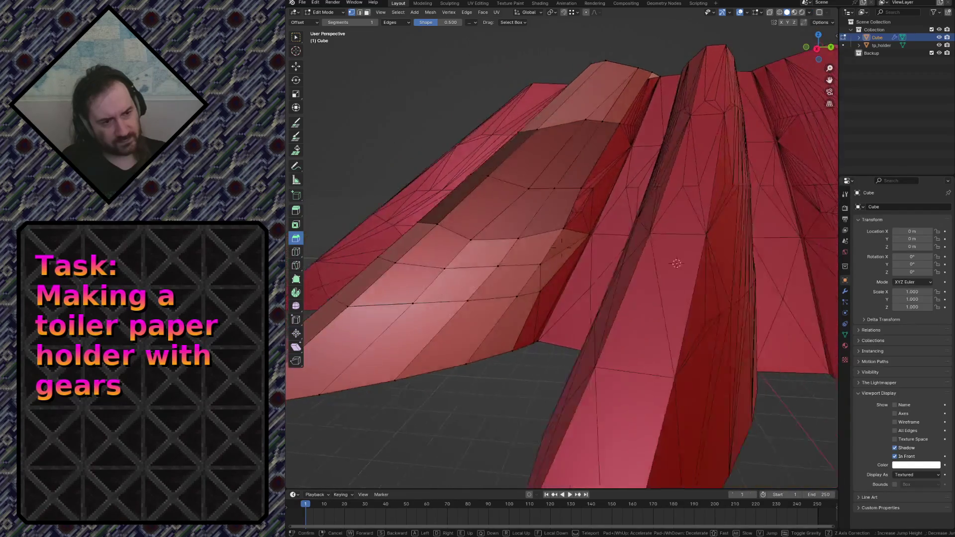
{"action": "key", "text": "s"}
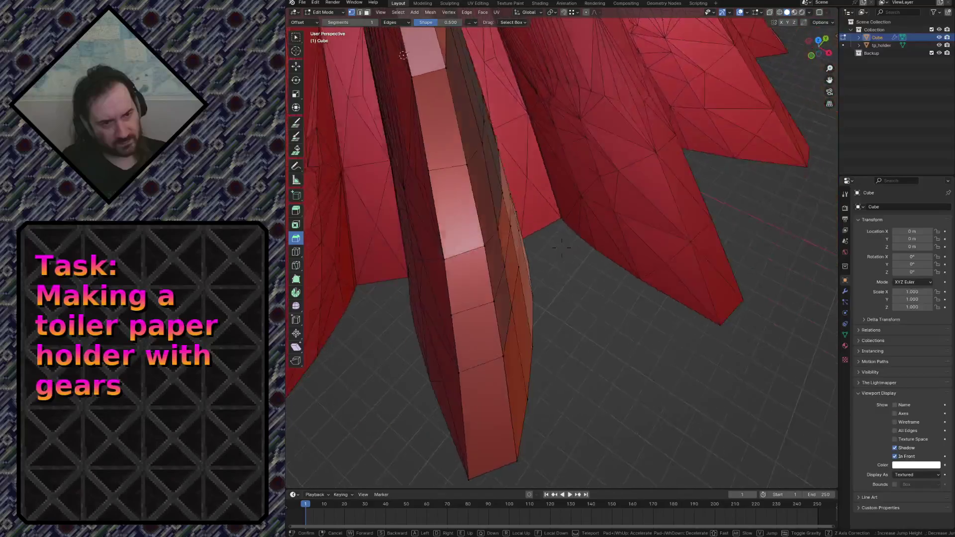
{"action": "key", "text": "s"}
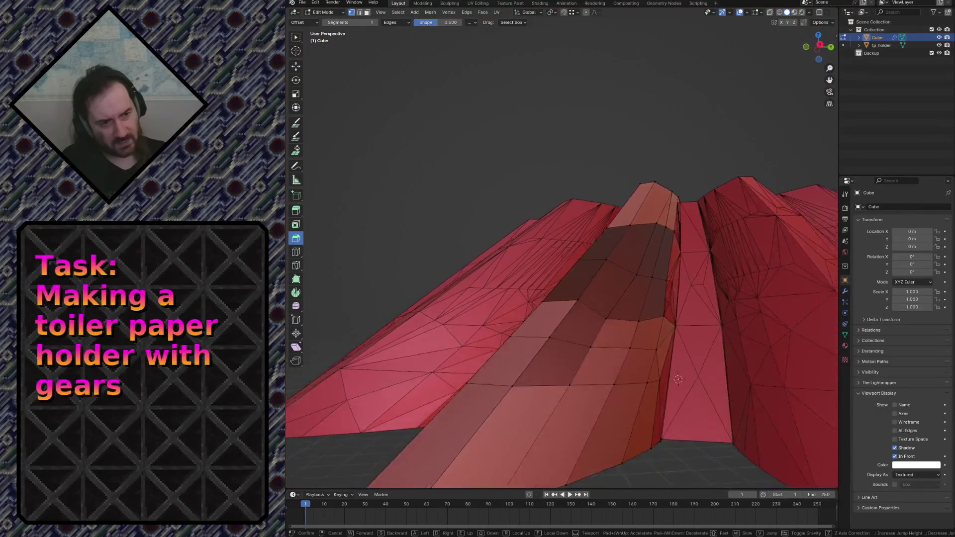
{"action": "key", "text": "w"}
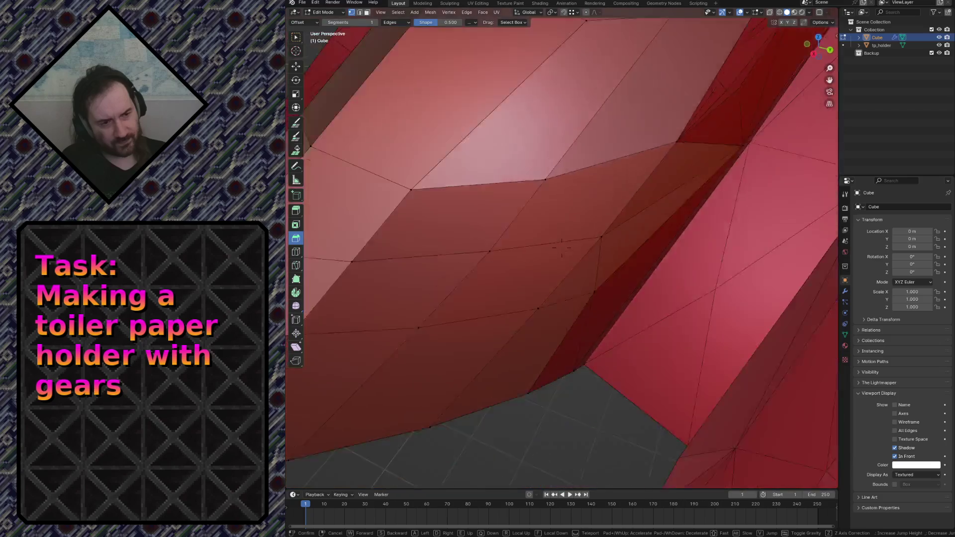
{"action": "key", "text": "w"}
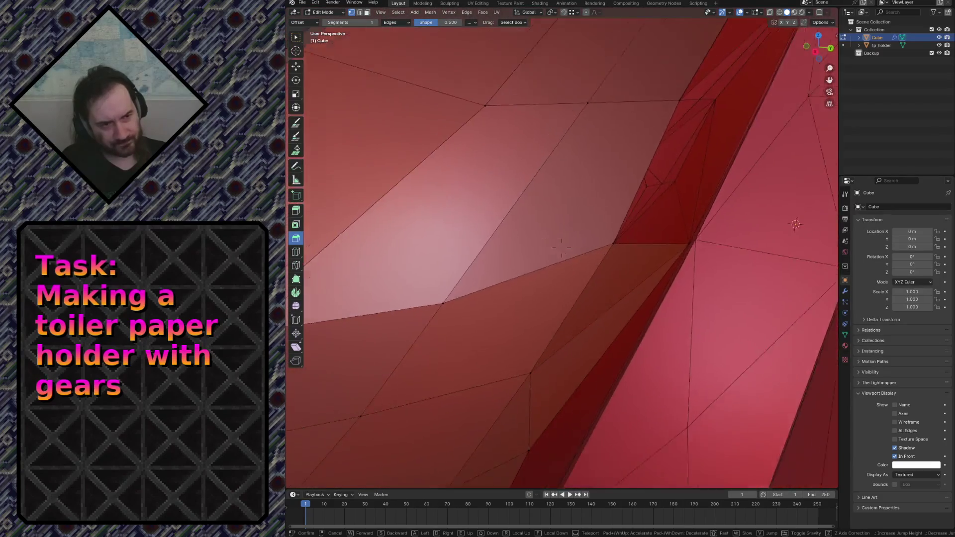
{"action": "left_click", "coordinate": [543, 430]}
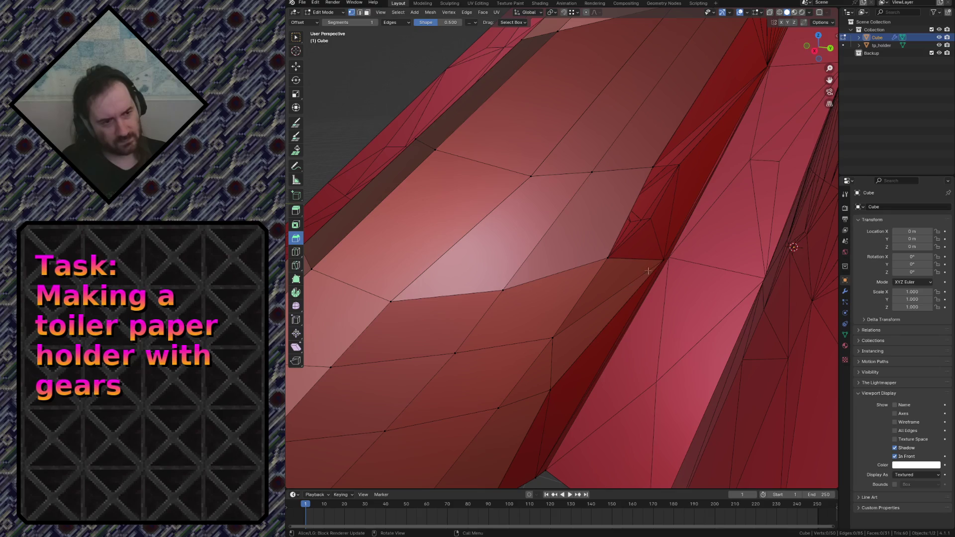
{"action": "left_click", "coordinate": [664, 261]}
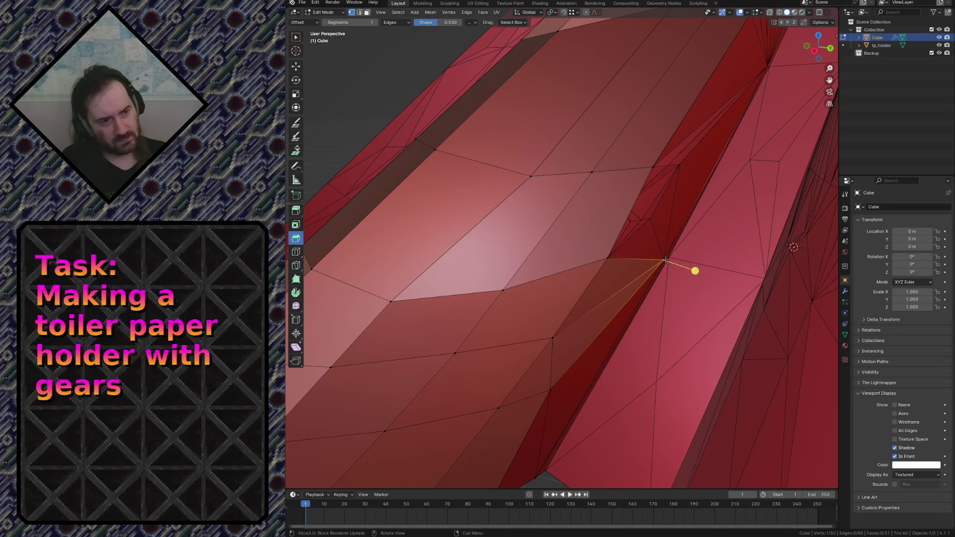
{"action": "left_click", "coordinate": [812, 15]}
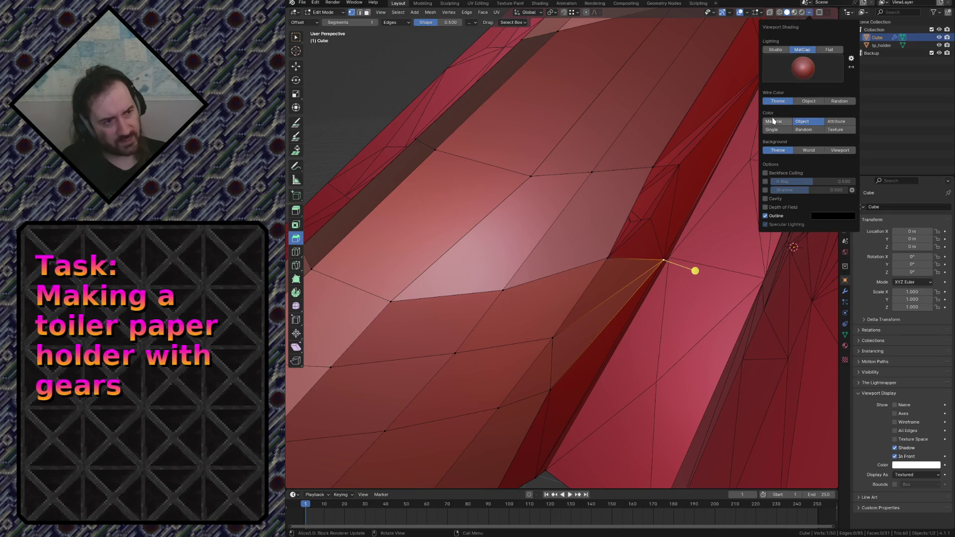
{"action": "left_click", "coordinate": [774, 121]}
{"action": "left_click", "coordinate": [807, 121]}
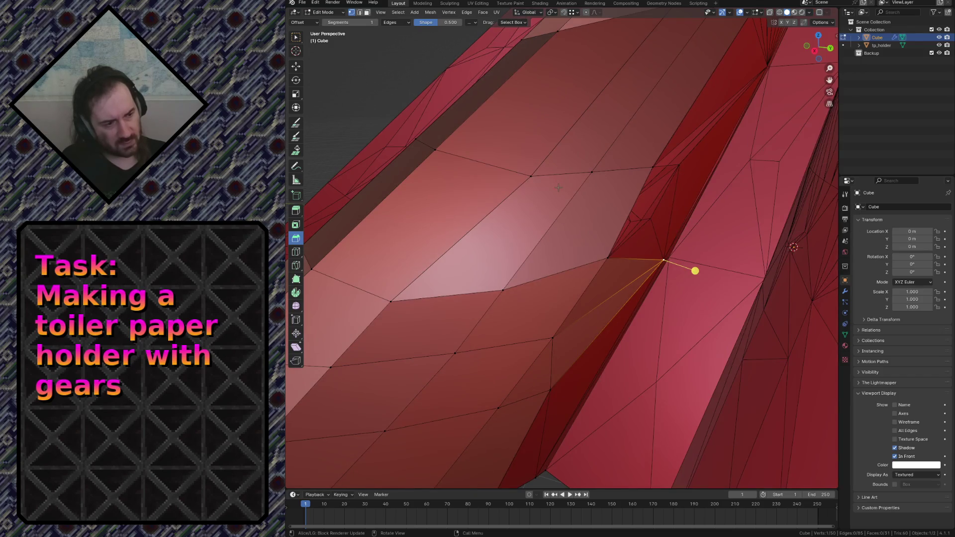
{"action": "left_click", "coordinate": [811, 15]}
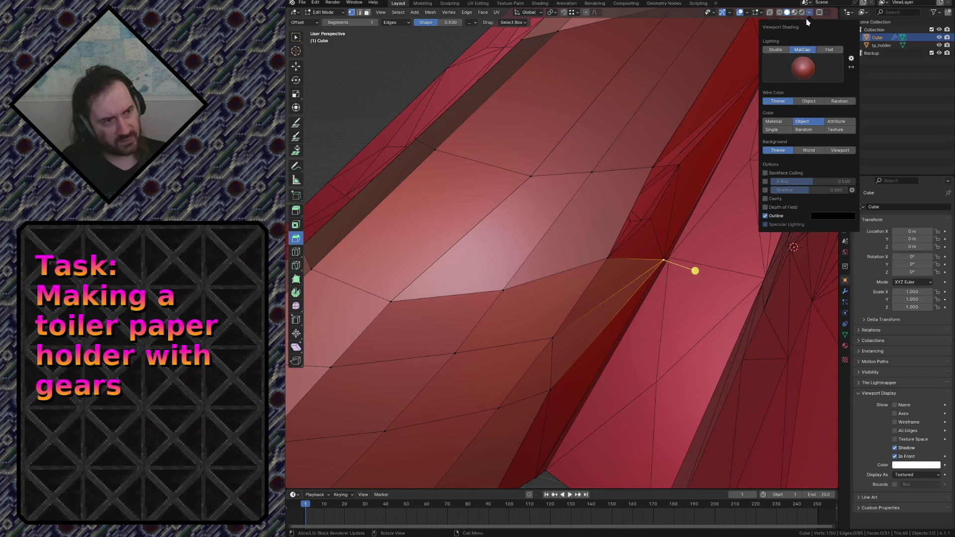
{"action": "left_click", "coordinate": [803, 66]}
{"action": "left_click", "coordinate": [782, 94]}
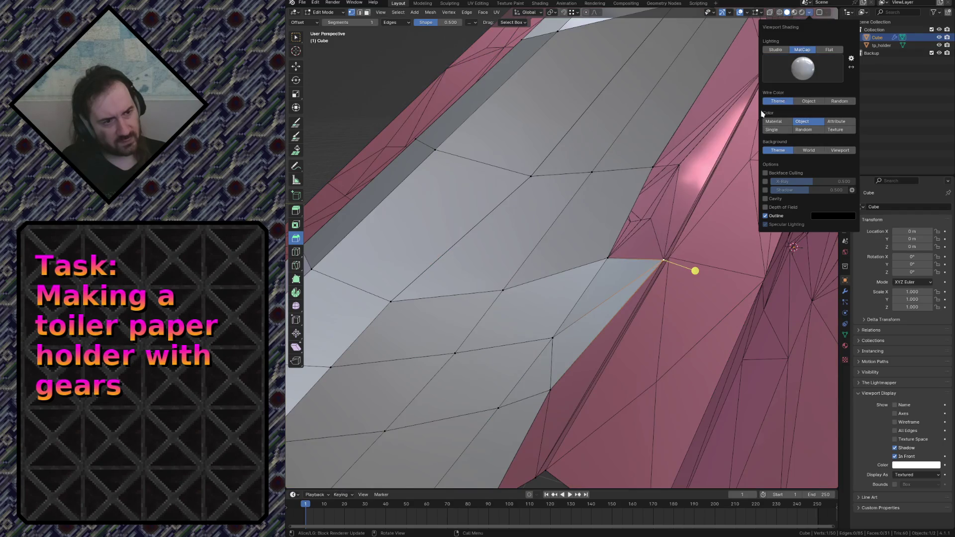
{"action": "key", "text": "shift+grave"}
{"action": "key", "text": "s"}
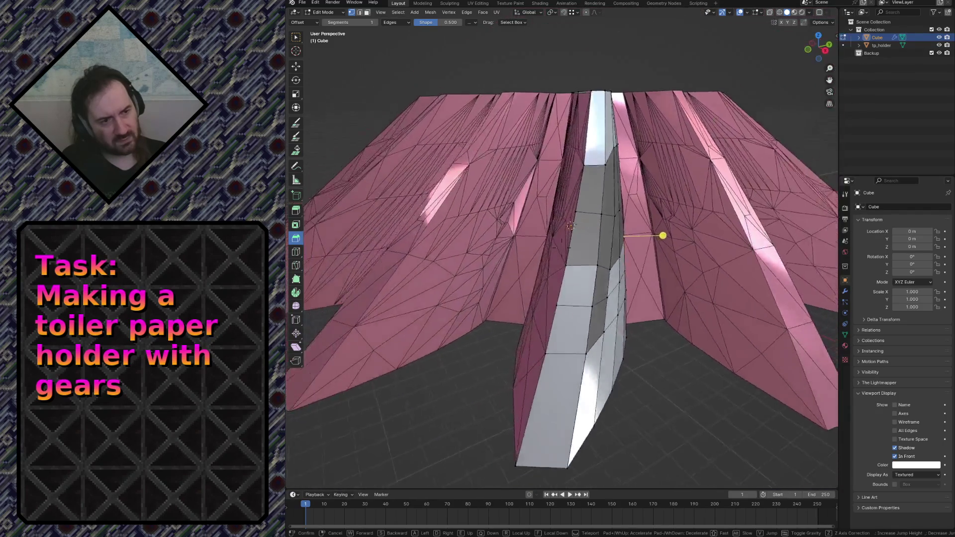
Step: Select the whole grey mesh and recalculate its normals outward via F3
{"action": "key", "text": "w"}
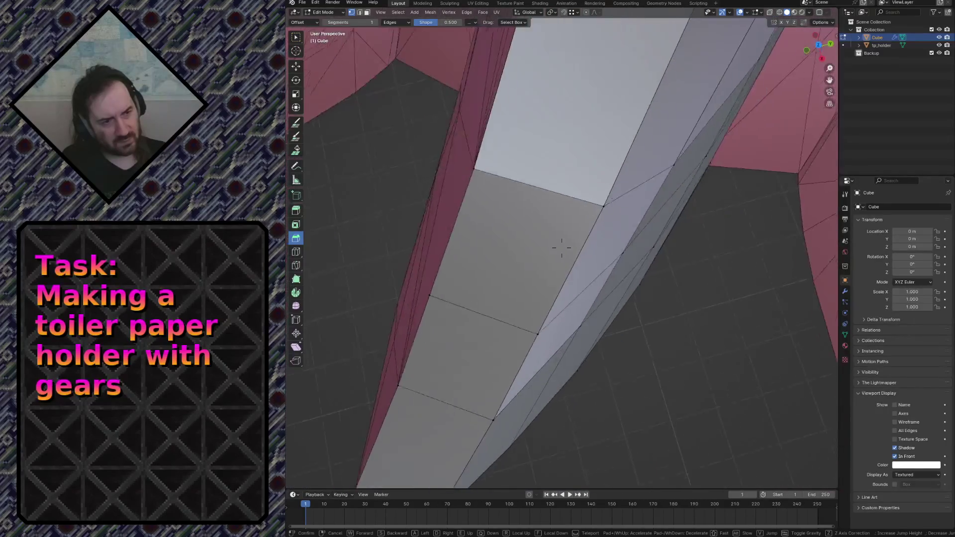
{"action": "key", "text": "s"}
{"action": "left_click", "coordinate": [694, 260]}
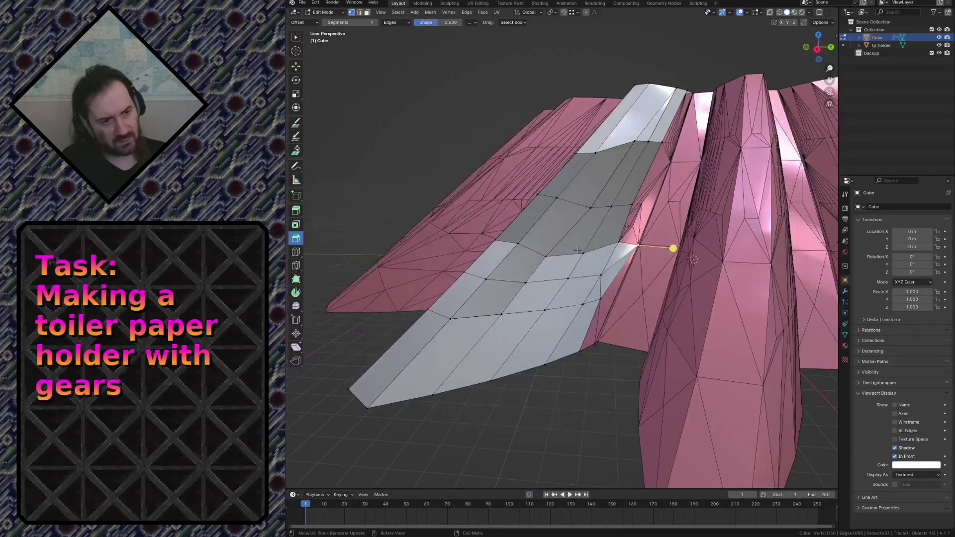
{"action": "key", "text": "a"}
{"action": "key", "text": "F3"}
{"action": "left_click", "coordinate": [641, 277]}
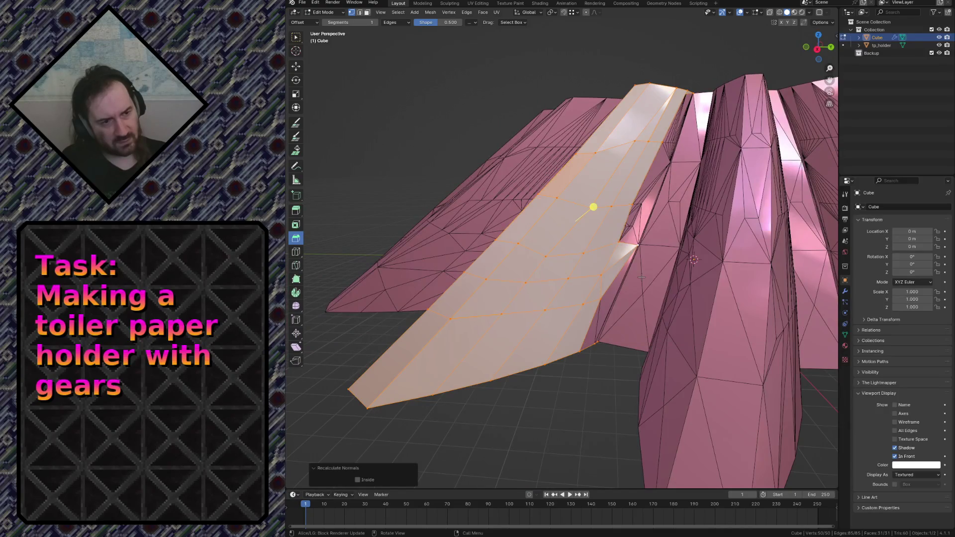
{"action": "key", "text": "alt+a"}
Step: Walk through and around the mesh at floor level to inspect it
{"action": "key", "text": "shift+grave"}
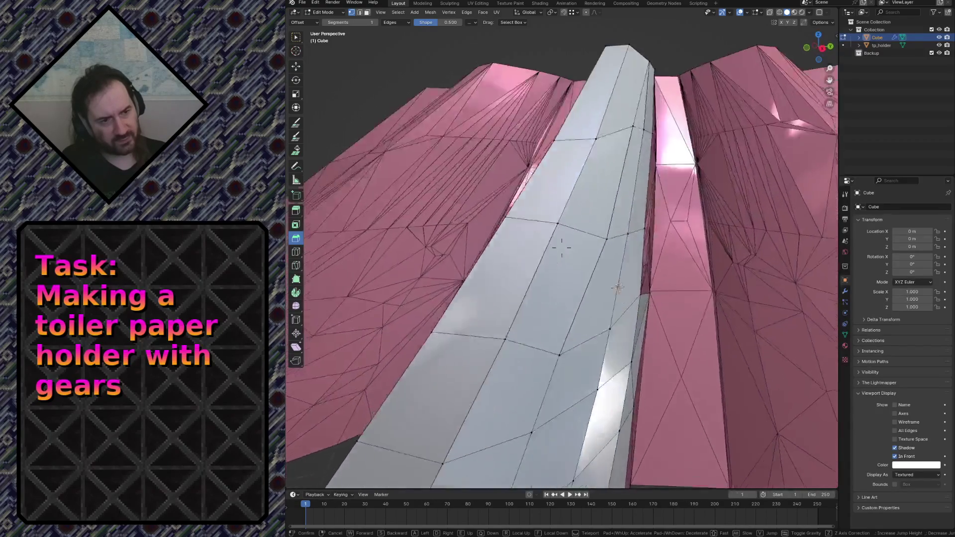
{"action": "key", "text": "q"}
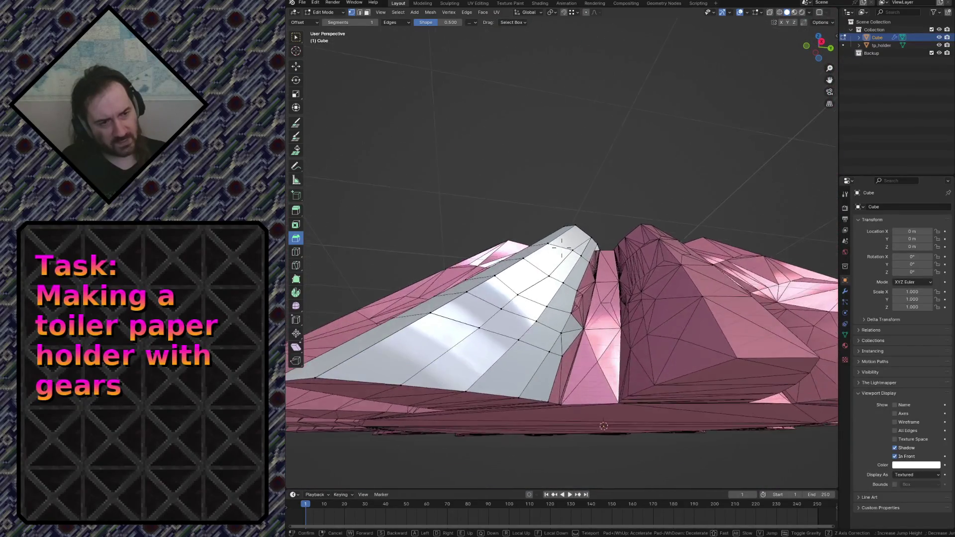
{"action": "key", "text": "w"}
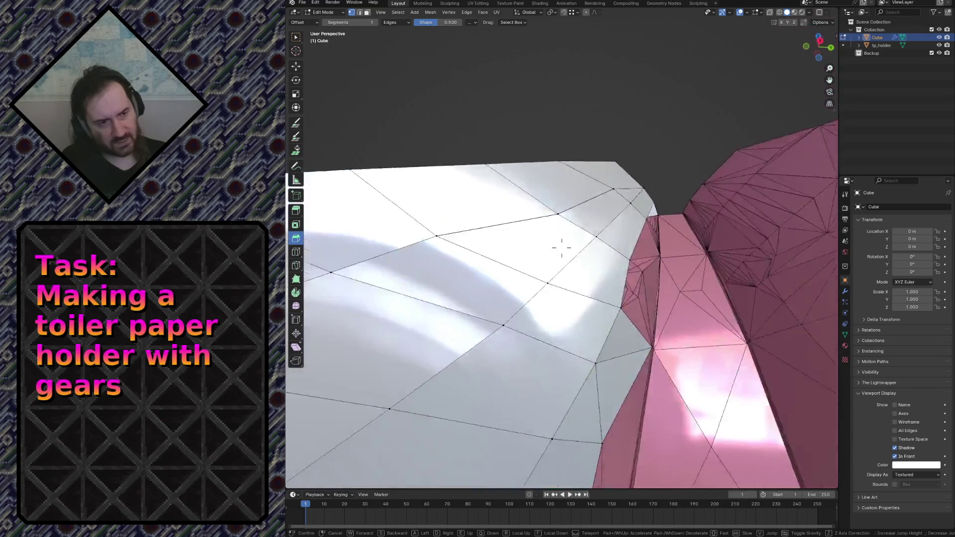
{"action": "key", "text": "w"}
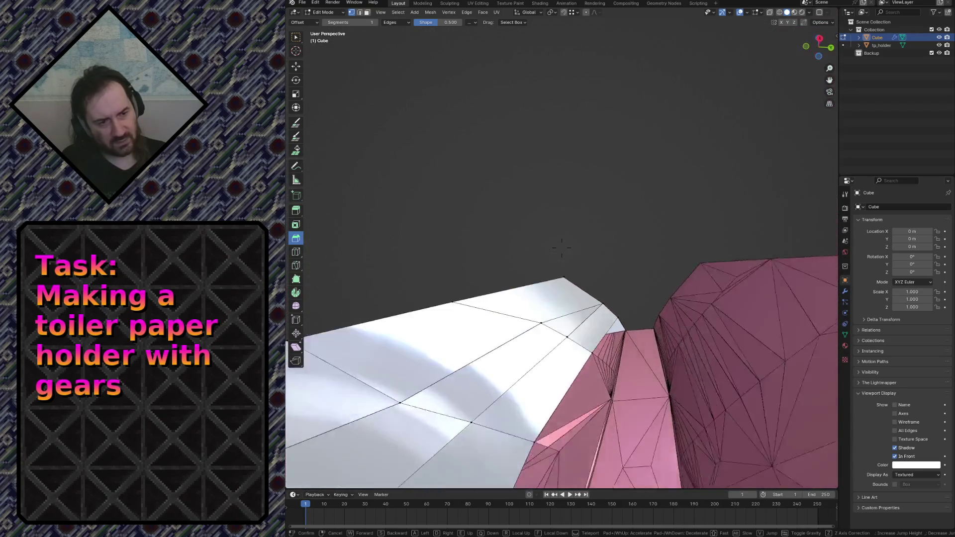
{"action": "key", "text": "s"}
{"action": "key", "text": "w"}
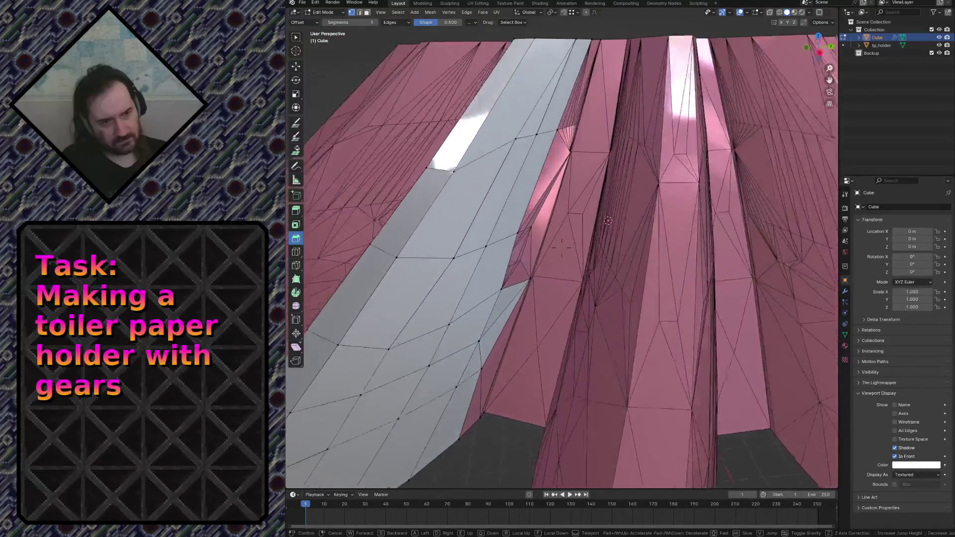
{"action": "key", "text": "w"}
{"action": "left_click", "coordinate": [562, 248]}
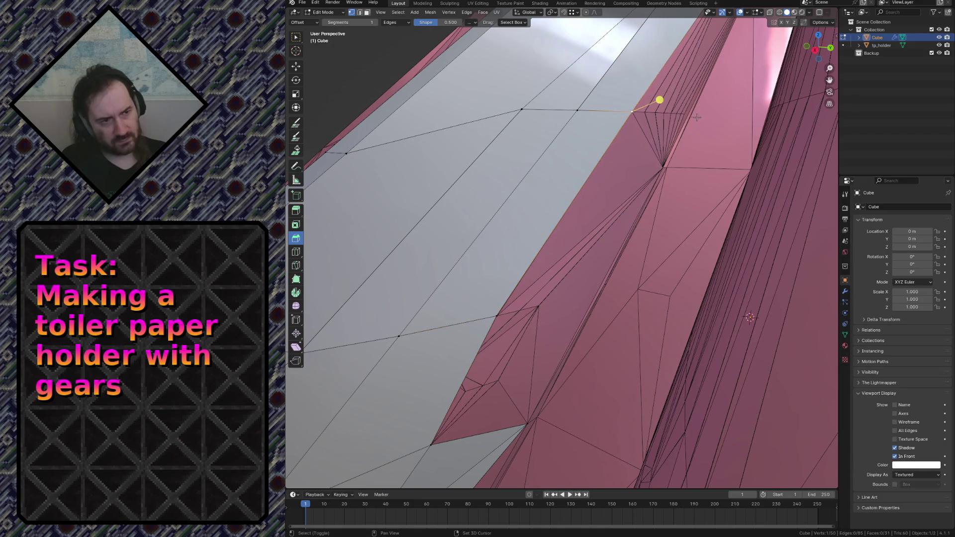
{"action": "key", "text": "shift+grave"}
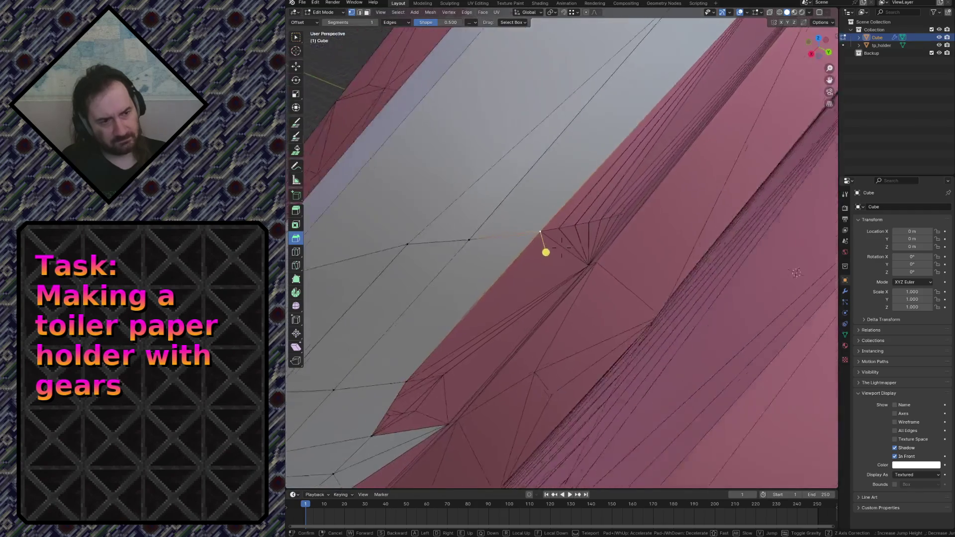
{"action": "key", "text": "w"}
{"action": "left_click", "coordinate": [767, 343]}
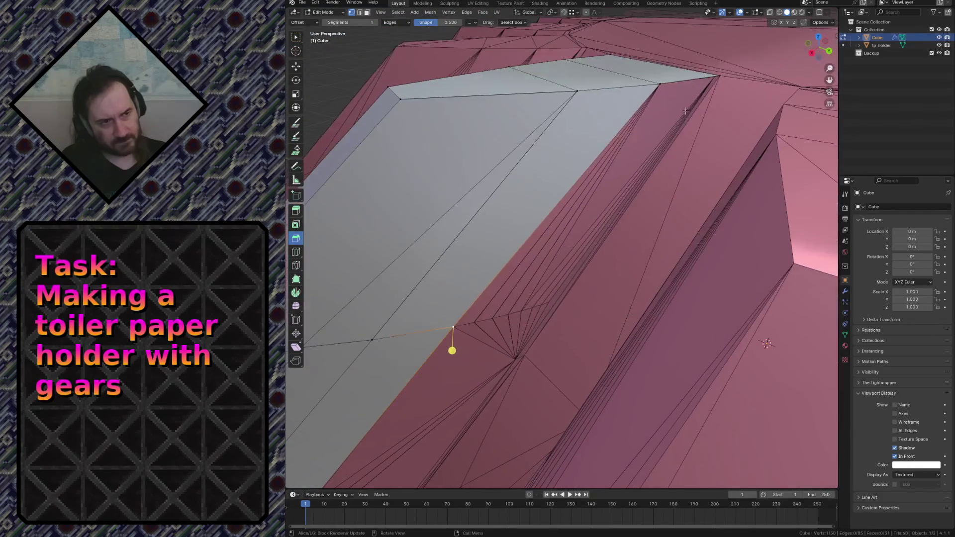
Step: With edge snapping extrude the border edge twice, then vertex-snap a vertex onto the scan
{"action": "left_click", "coordinate": [573, 13]}
{"action": "left_click", "coordinate": [556, 67]}
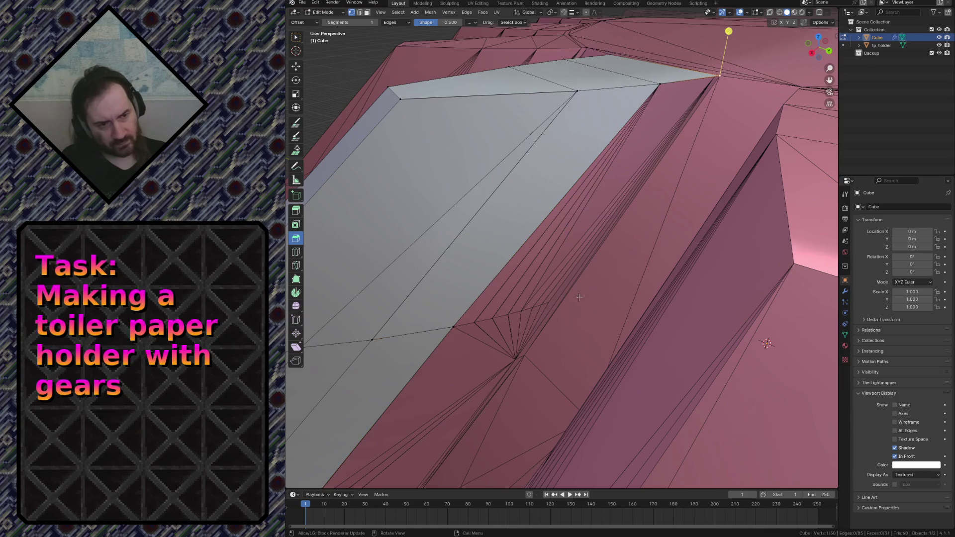
{"action": "key", "text": "g"}
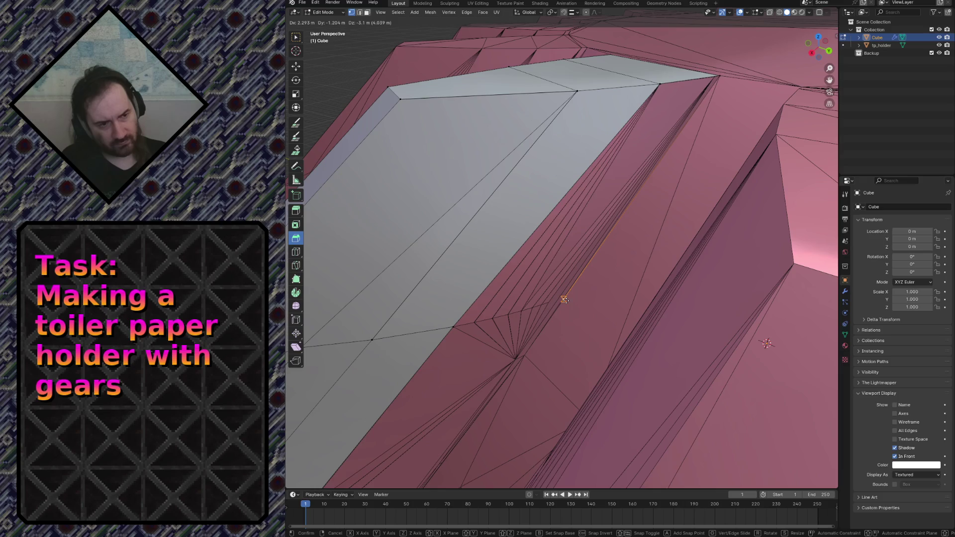
{"action": "left_click", "coordinate": [564, 300]}
{"action": "key", "text": "g"}
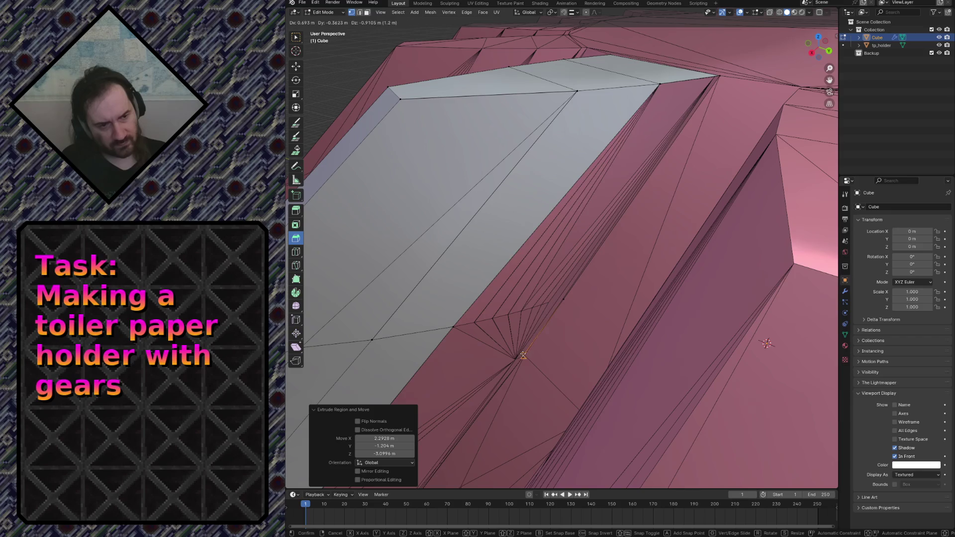
{"action": "left_click", "coordinate": [556, 354]}
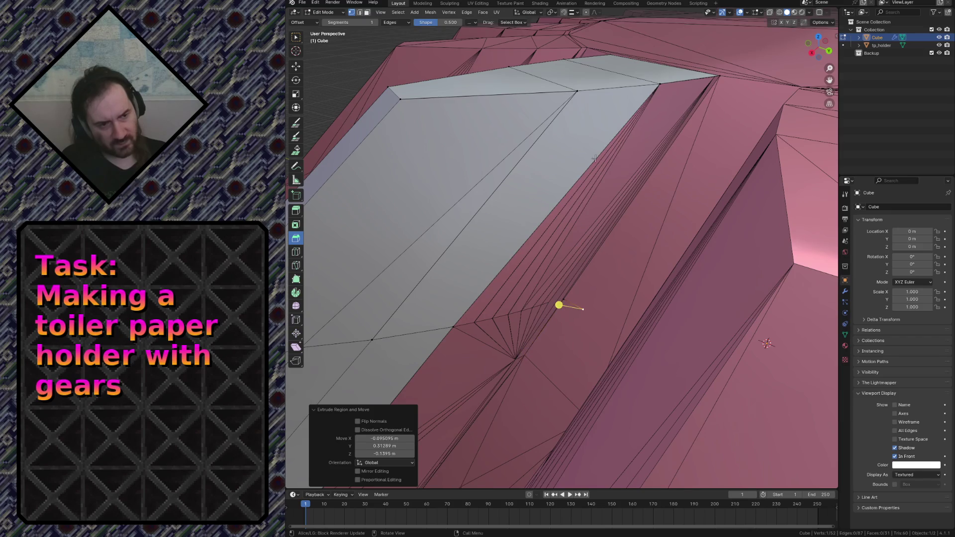
{"action": "left_click", "coordinate": [572, 14]}
{"action": "left_click", "coordinate": [552, 60]}
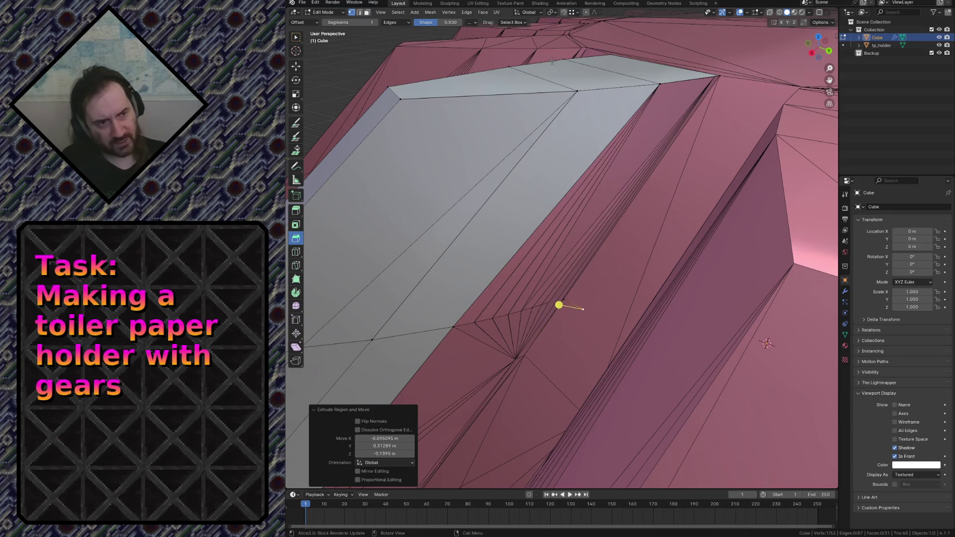
{"action": "left_click", "coordinate": [518, 352]}
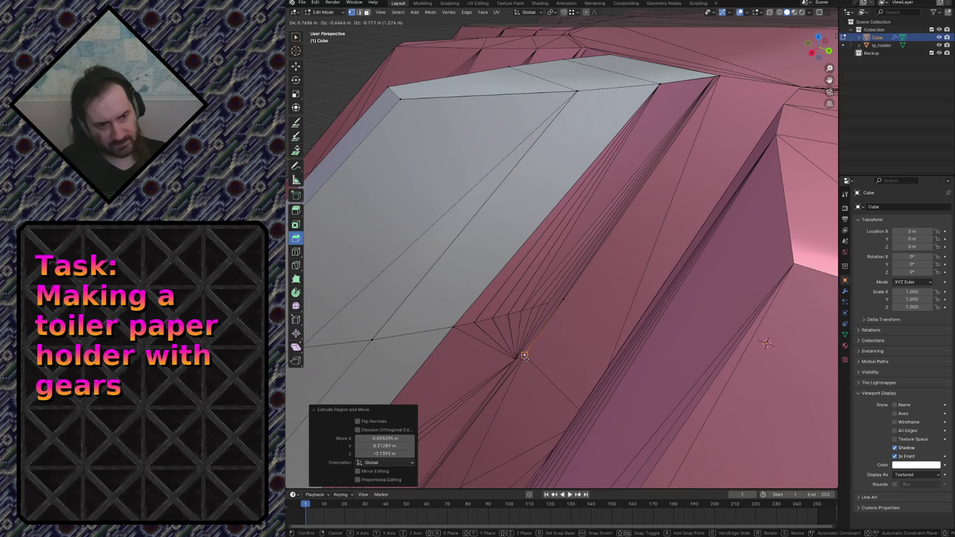
{"action": "key", "text": "g"}
Step: Fly close to the pink beam, switch snapping to Edge and extrude a new vertex along it
{"action": "key", "text": "shift+grave"}
{"action": "key", "text": "s"}
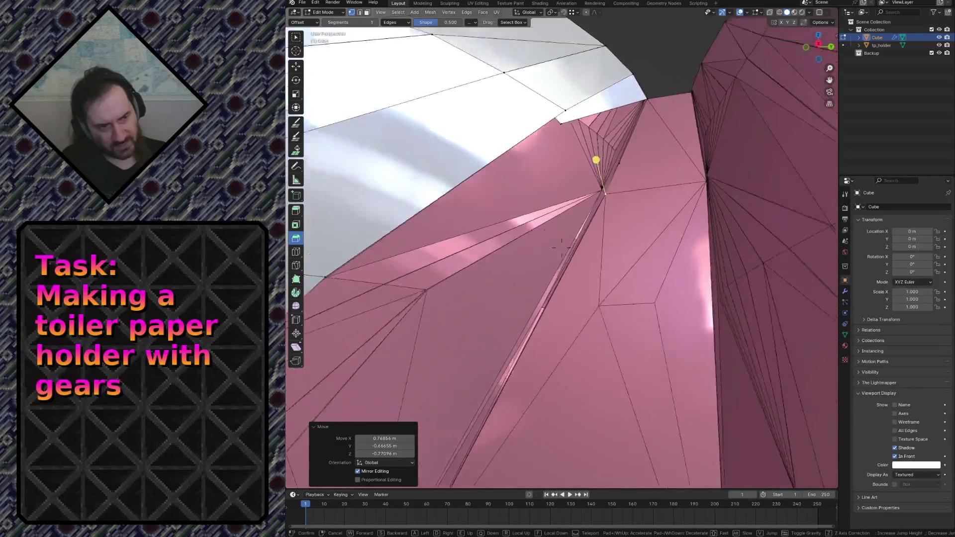
{"action": "key", "text": "w"}
{"action": "left_click", "coordinate": [525, 360]}
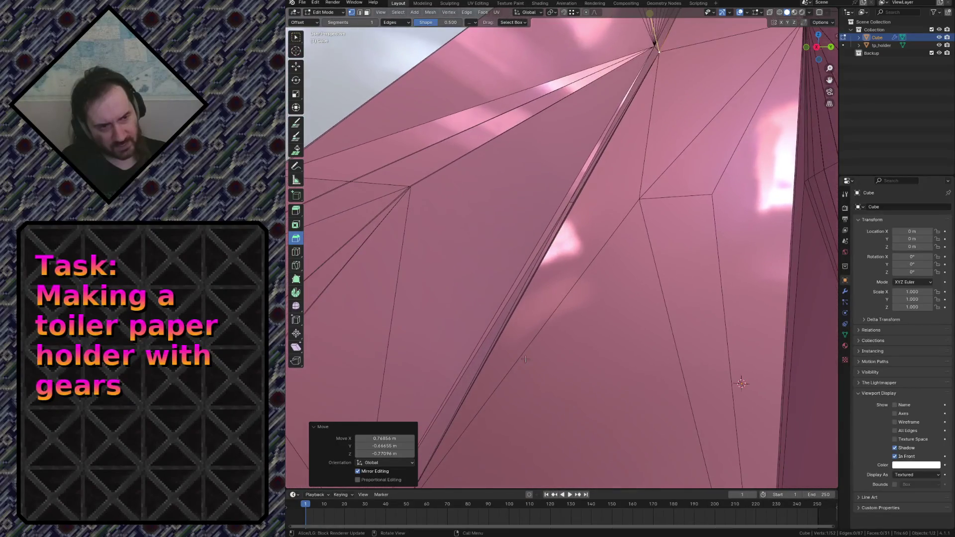
{"action": "key", "text": "shift+grave"}
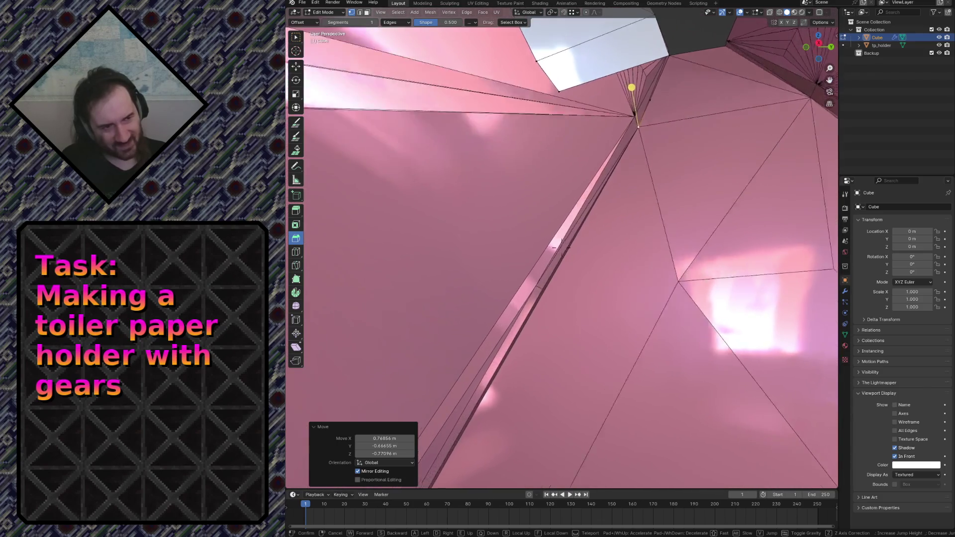
{"action": "left_click", "coordinate": [566, 303]}
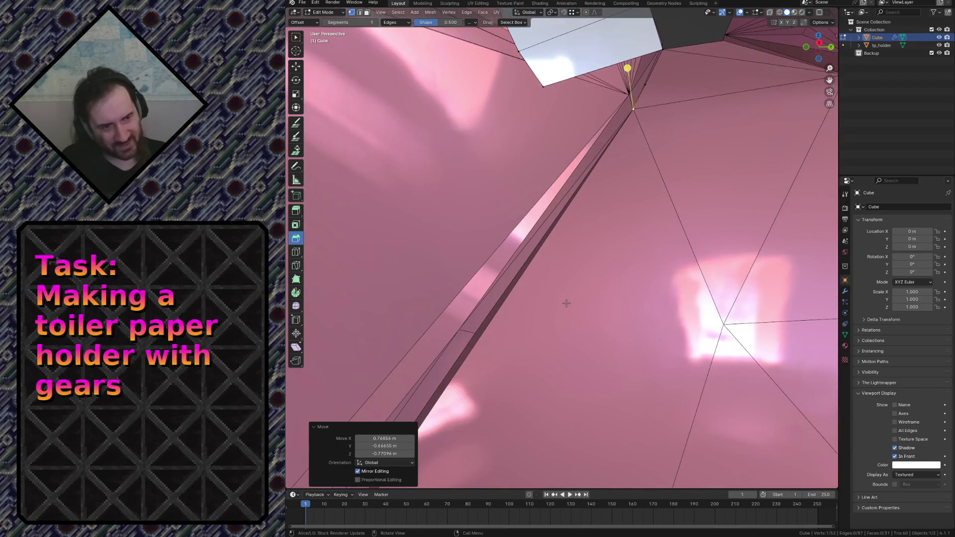
{"action": "left_click", "coordinate": [573, 13]}
{"action": "left_click", "coordinate": [553, 69]}
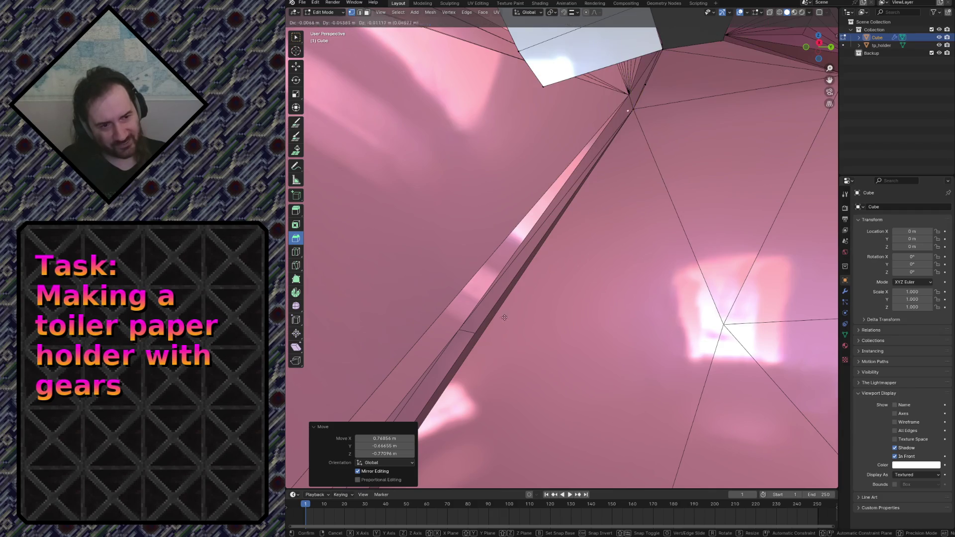
{"action": "right_click", "coordinate": [482, 336], "text": "ctrl"}
{"action": "key", "text": "shift+grave"}
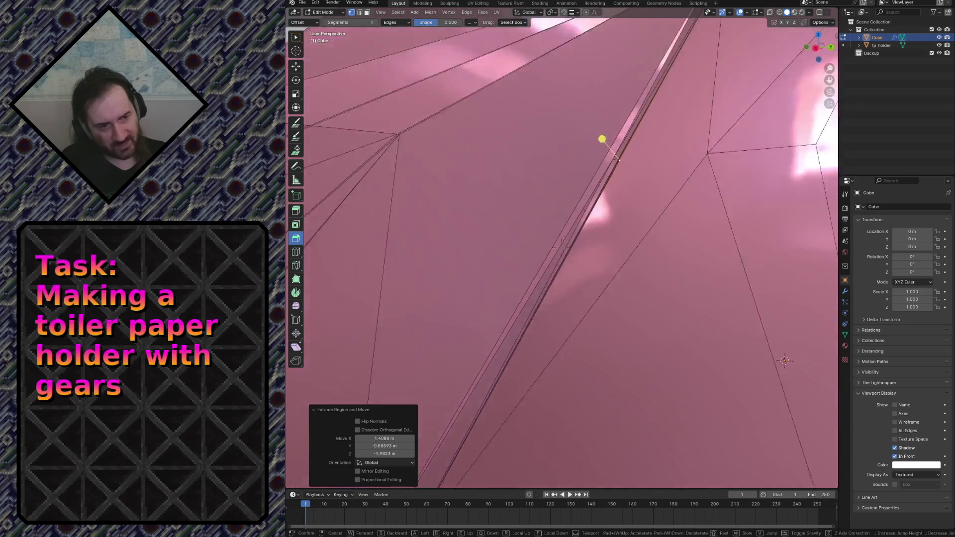
Step: Fly along the gray strip and beam's top edge to inspect it up close
{"action": "key", "text": "w"}
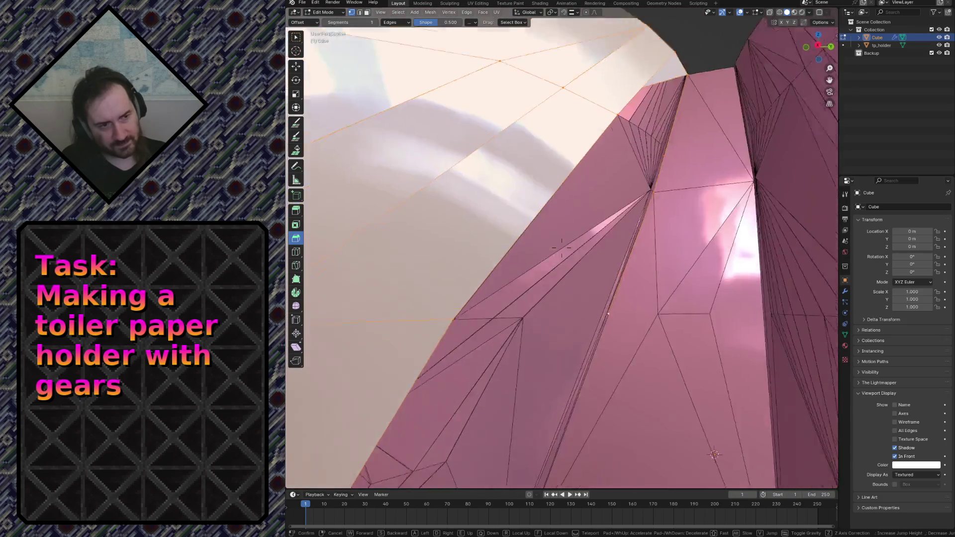
{"action": "key", "text": "s"}
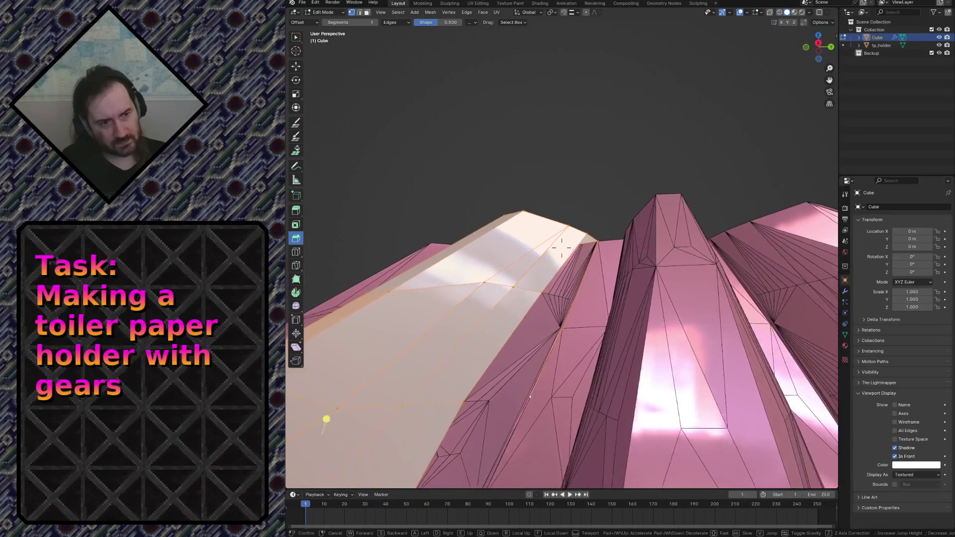
{"action": "key", "text": "w"}
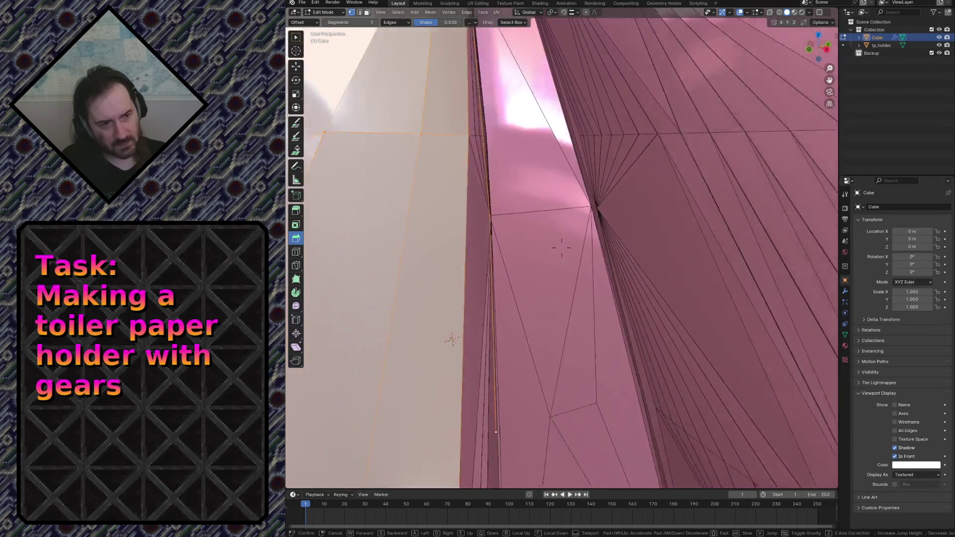
{"action": "key", "text": "w"}
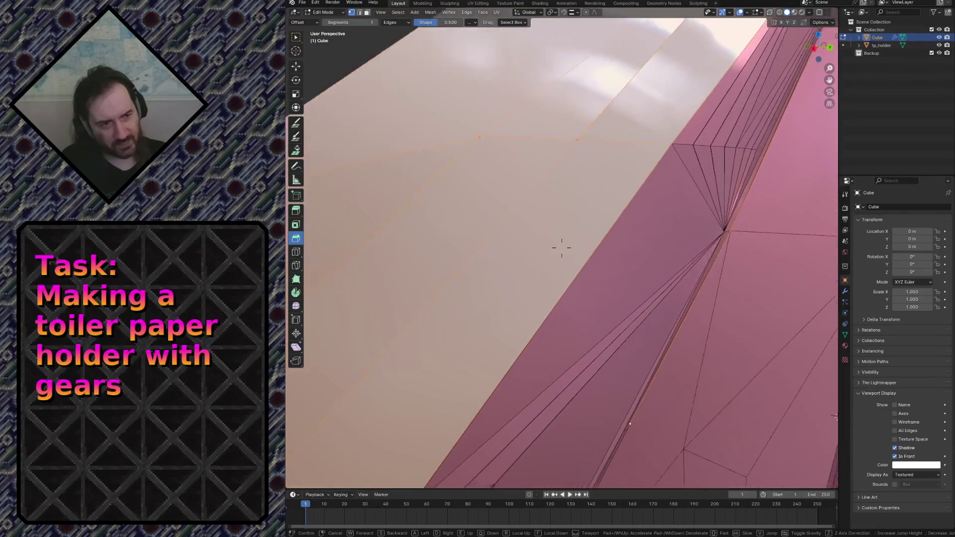
{"action": "key", "text": "s"}
{"action": "left_click", "coordinate": [548, 232]}
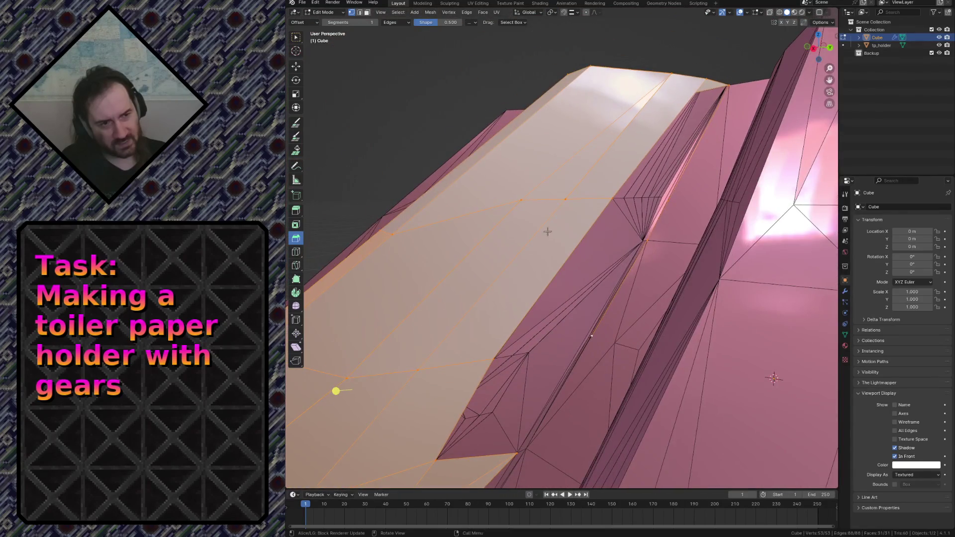
Step: Select a single vertex on the strip and bring up its delete options
{"action": "left_click", "coordinate": [642, 238]}
{"action": "right_click", "coordinate": [663, 264]}
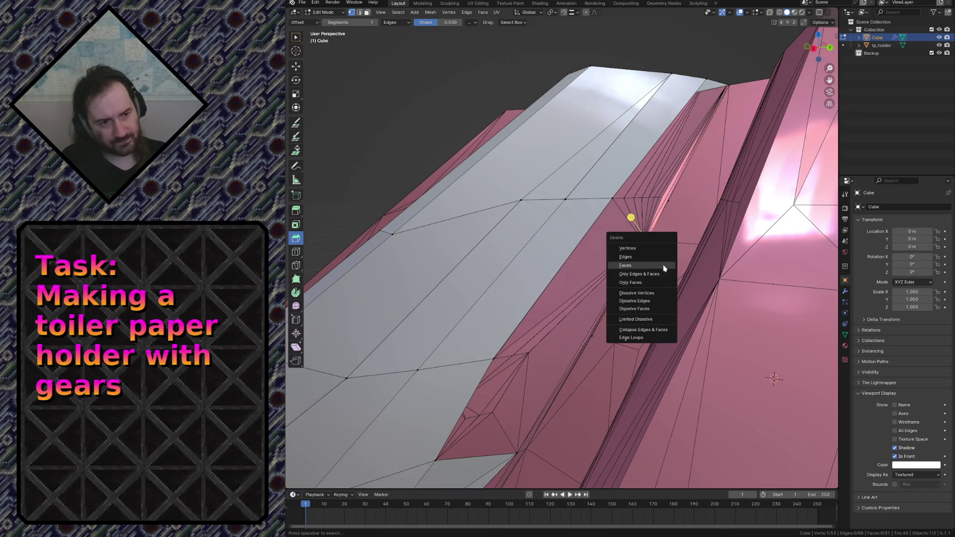
Step: Dismiss the delete menu and pull an edge vertex outward to widen the gray face
{"action": "left_click", "coordinate": [632, 247]}
{"action": "key", "text": "a"}
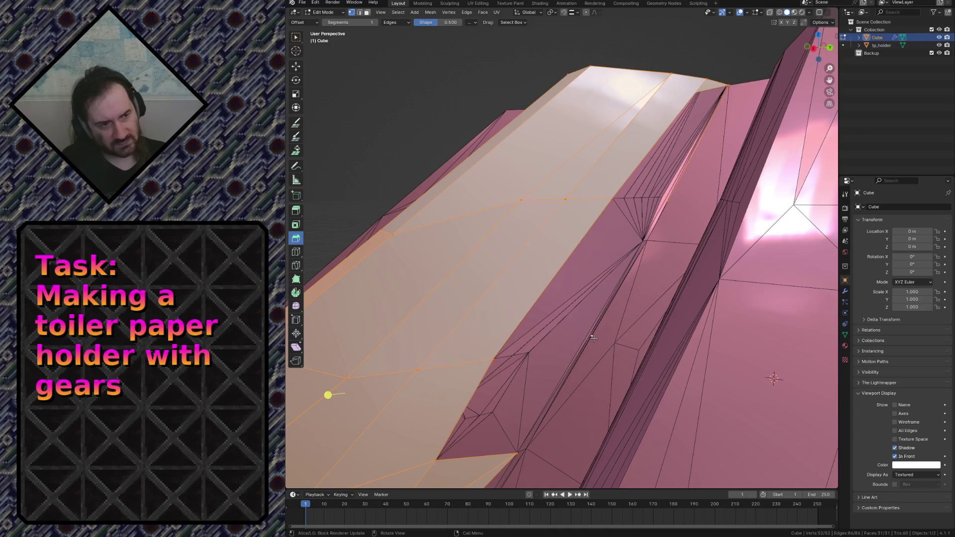
{"action": "left_click", "coordinate": [566, 330]}
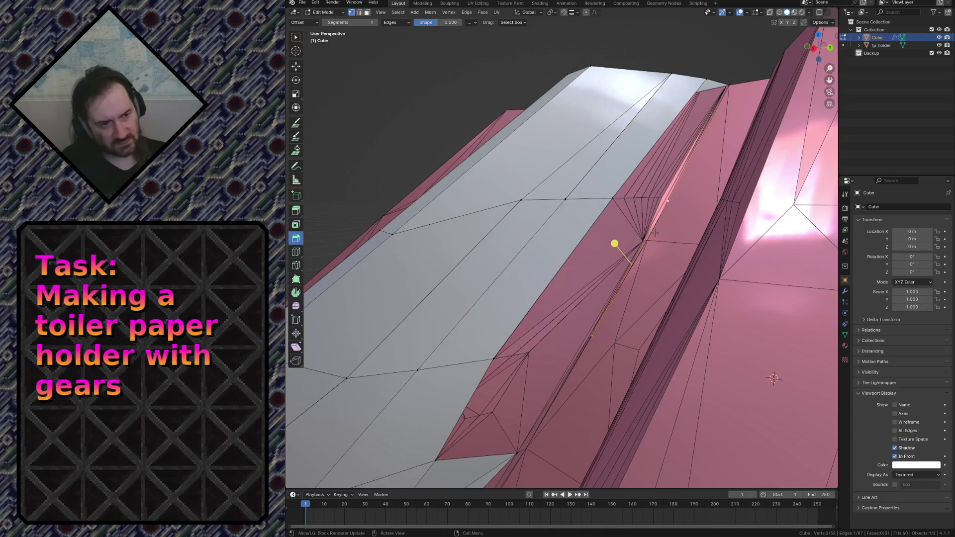
{"action": "left_click_drag", "start_coordinate": [568, 236], "coordinate": [646, 167]}
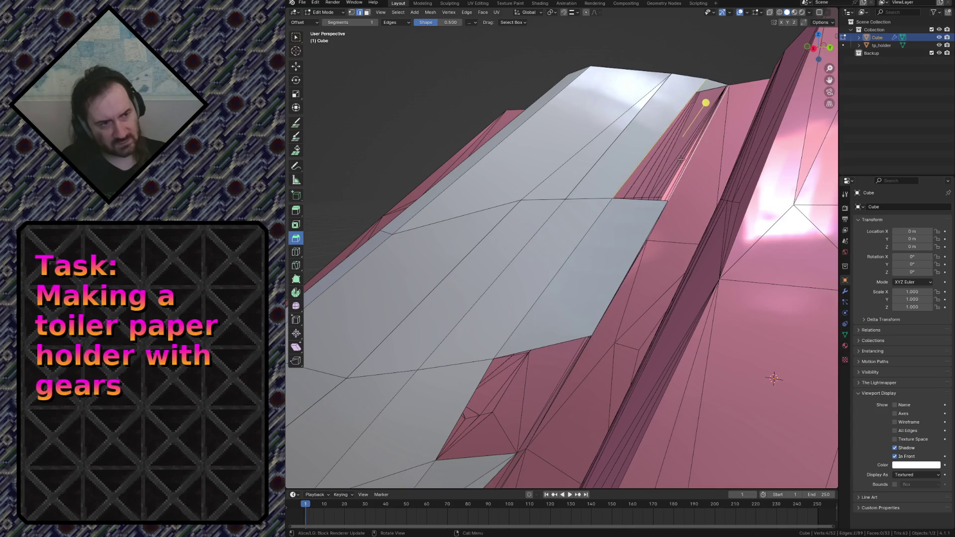
{"action": "key", "text": "shift+grave"}
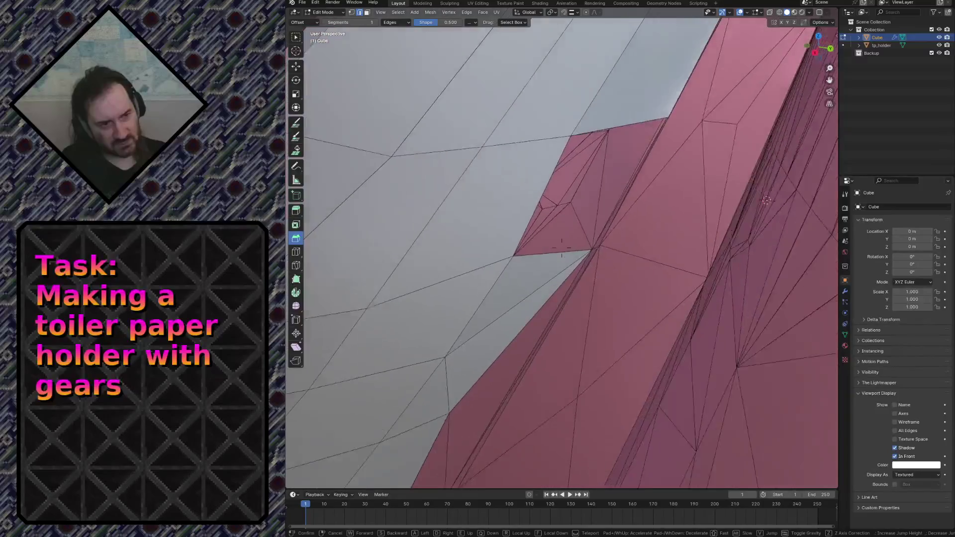
{"action": "left_click", "coordinate": [653, 213]}
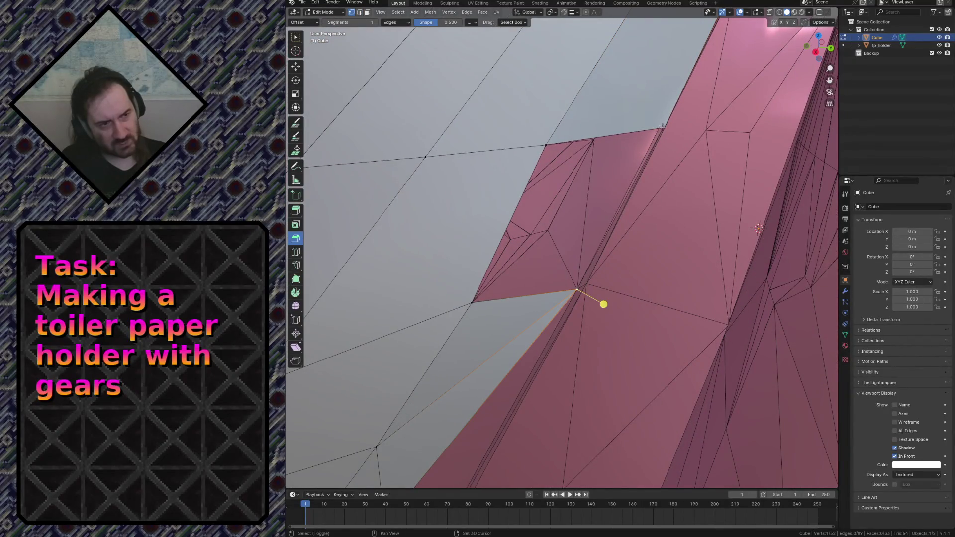
Step: Move the corner vertex beside the pink beam onto its neighbouring vertex
{"action": "left_click", "coordinate": [471, 296]}
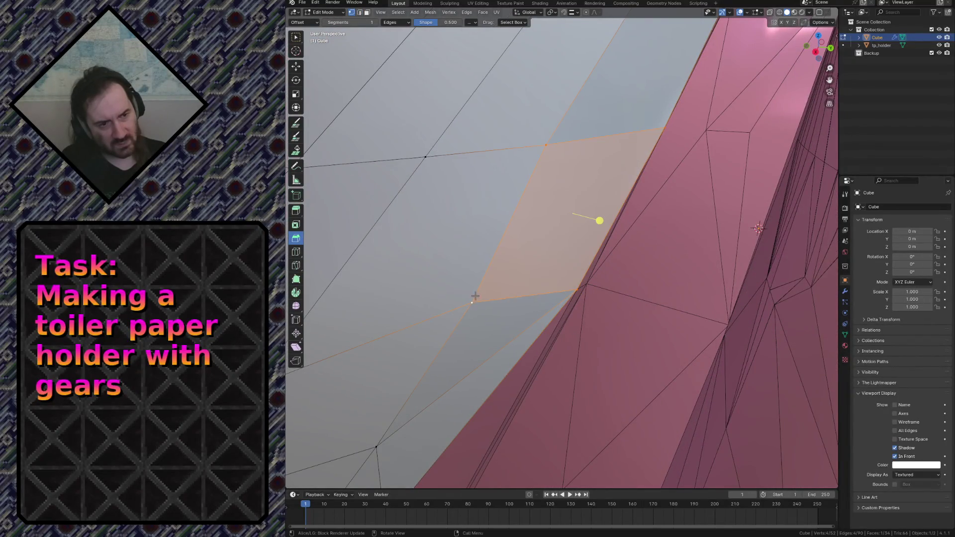
{"action": "key", "text": "shift+grave"}
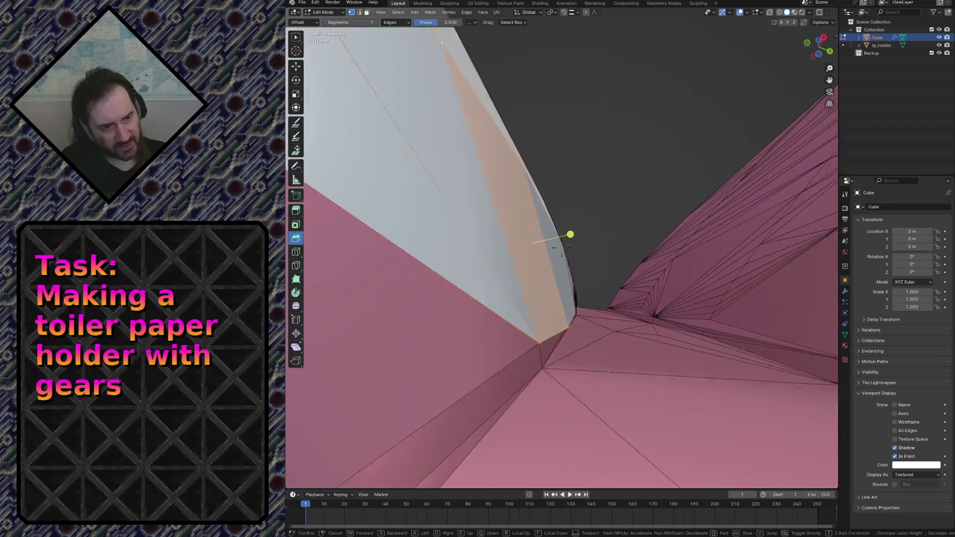
{"action": "left_click", "coordinate": [526, 318]}
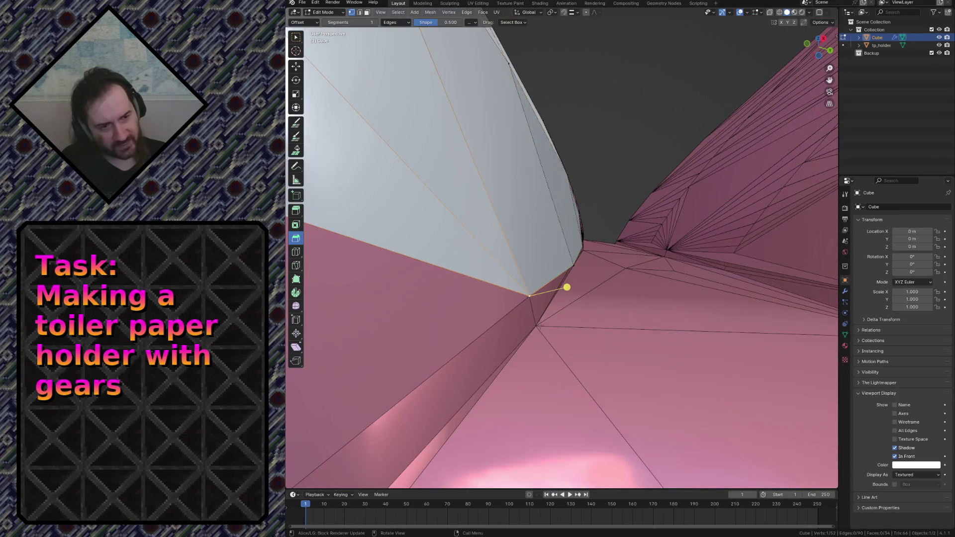
{"action": "key", "text": "g"}
{"action": "left_click", "coordinate": [555, 328]}
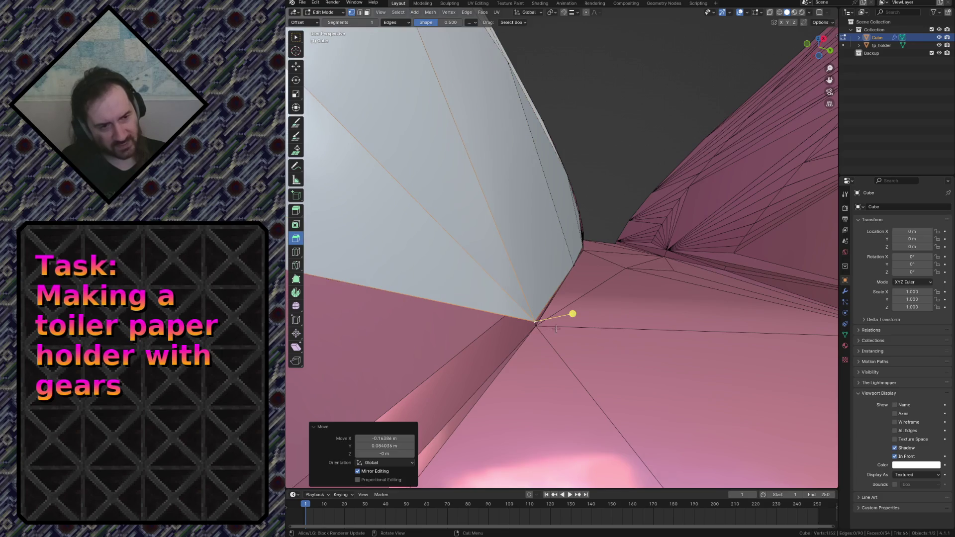
{"action": "left_click", "coordinate": [572, 13]}
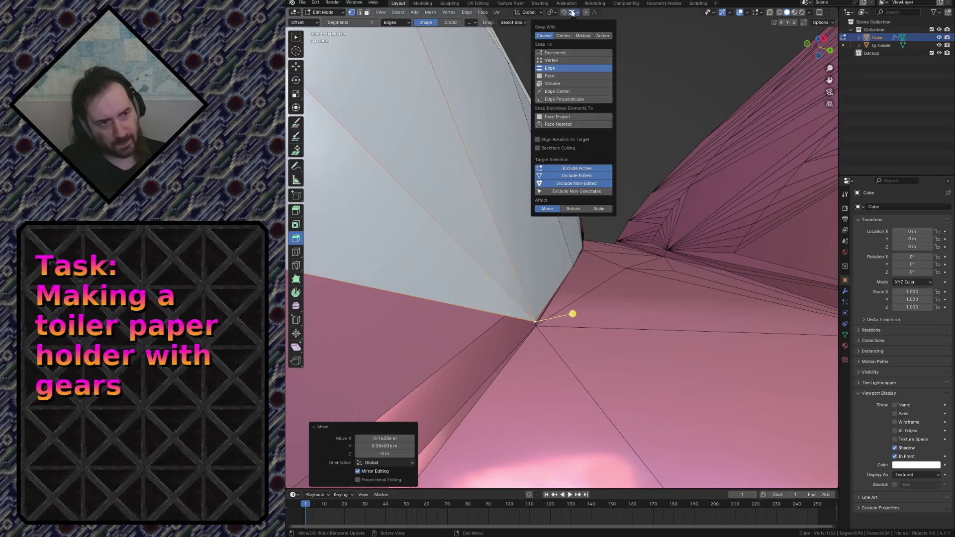
Step: Set snapping to Increment and fly to the strip's end near the pink wall
{"action": "left_click", "coordinate": [548, 53]}
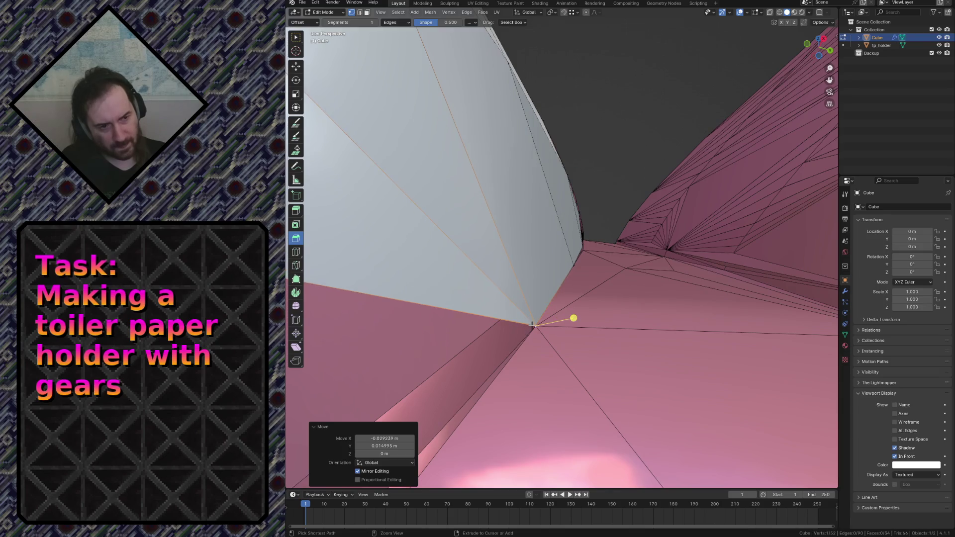
{"action": "key", "text": "shift+grave"}
{"action": "key", "text": "s"}
{"action": "left_click", "coordinate": [517, 335]}
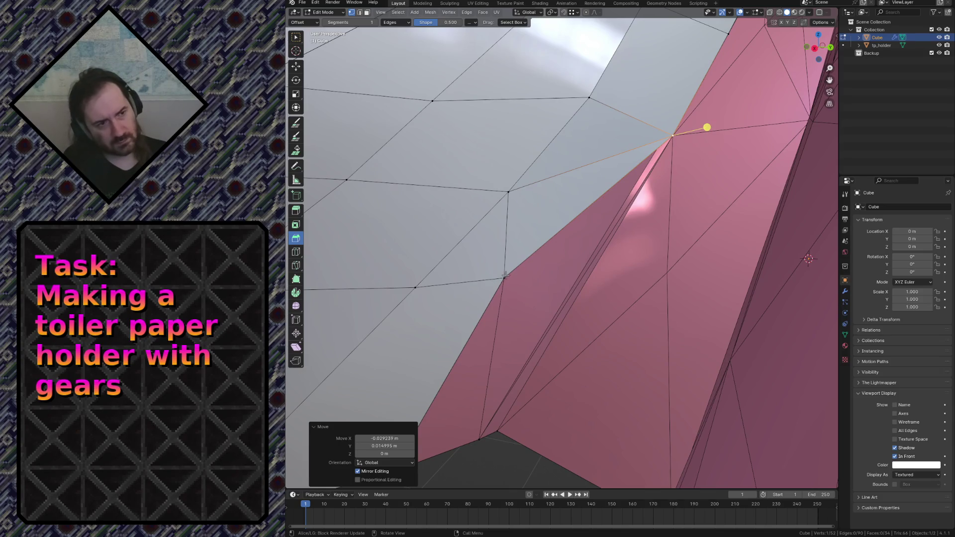
{"action": "key", "text": "shift+grave"}
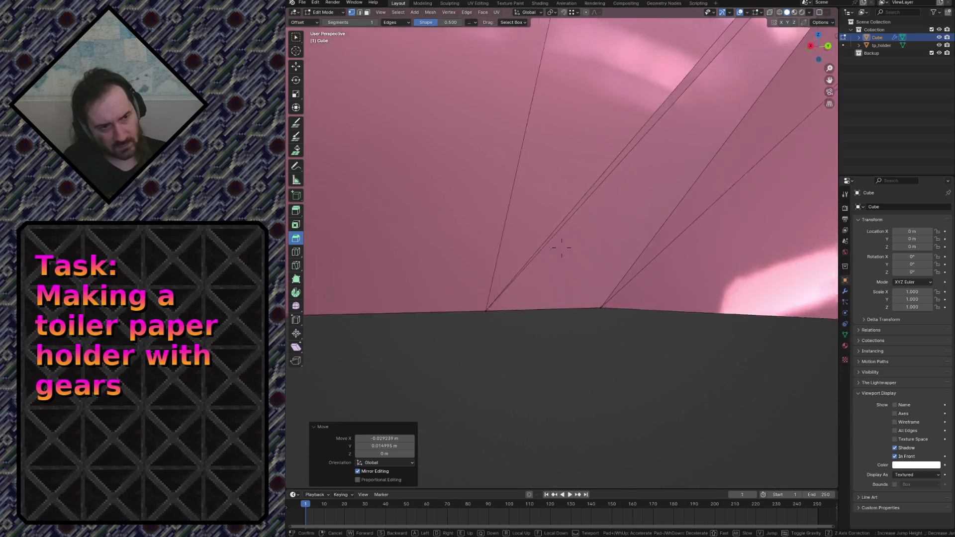
Step: Extrude a new section from the strip's end down near the pink base
{"action": "key", "text": "e"}
{"action": "left_click", "coordinate": [561, 249]}
{"action": "key", "text": "shift+grave"}
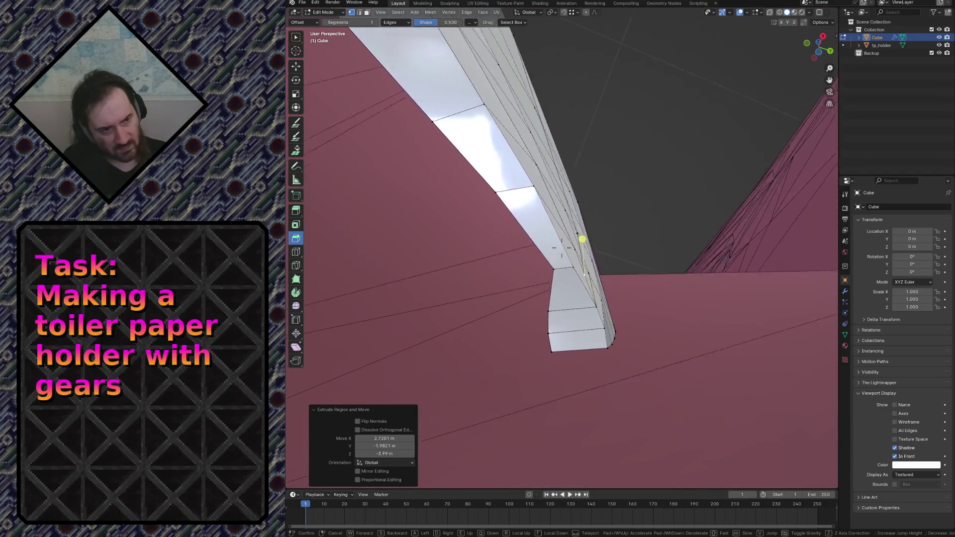
Step: Settle the extruded vertex onto the gear surface and clear the selection
{"action": "left_click", "coordinate": [561, 248]}
{"action": "key", "text": "g"}
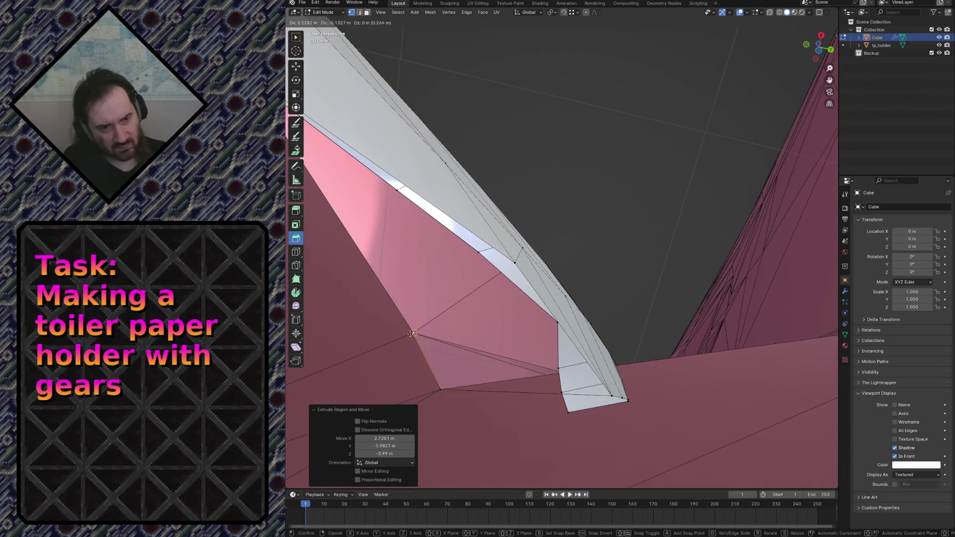
{"action": "left_click", "coordinate": [412, 333]}
{"action": "middle_click_drag", "start_coordinate": [410, 333], "coordinate": [408, 334]}
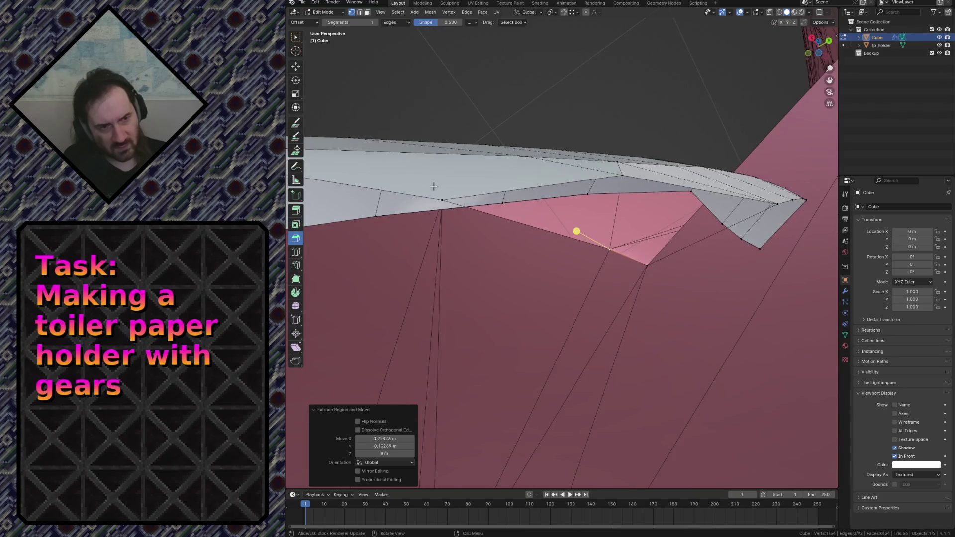
{"action": "key", "text": "alt+a"}
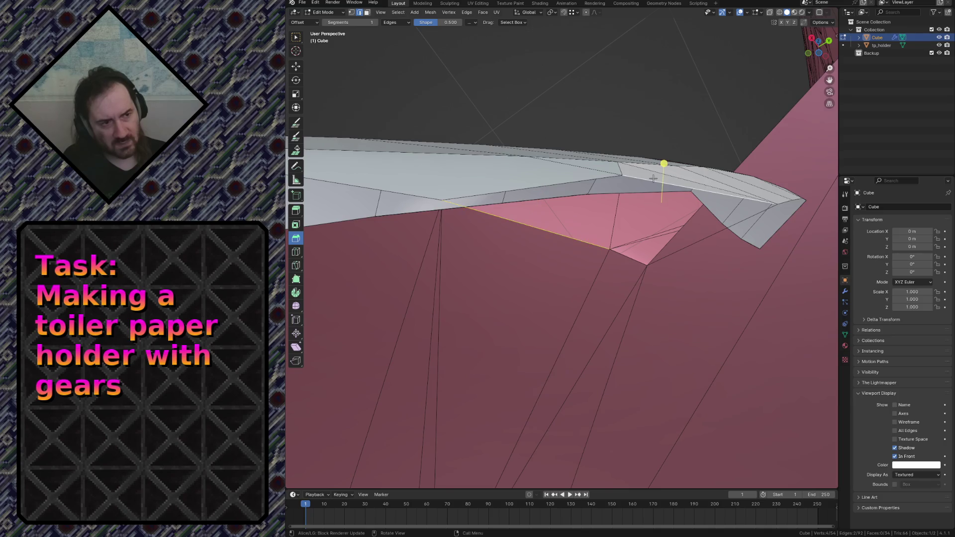
Step: Bevel the strip edge along the gear surface into a narrow band of faces
{"action": "key", "text": "shift+grave"}
{"action": "key", "text": "w"}
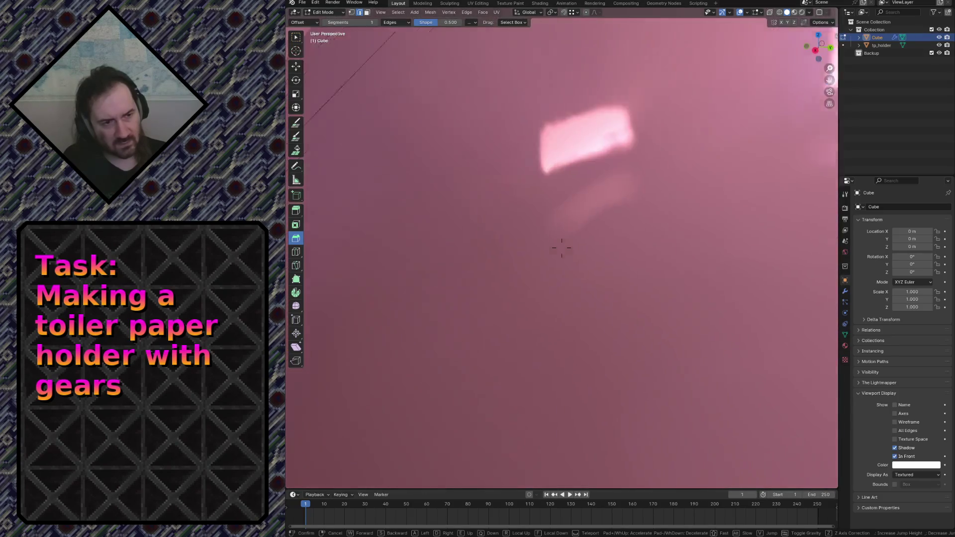
{"action": "key", "text": "s"}
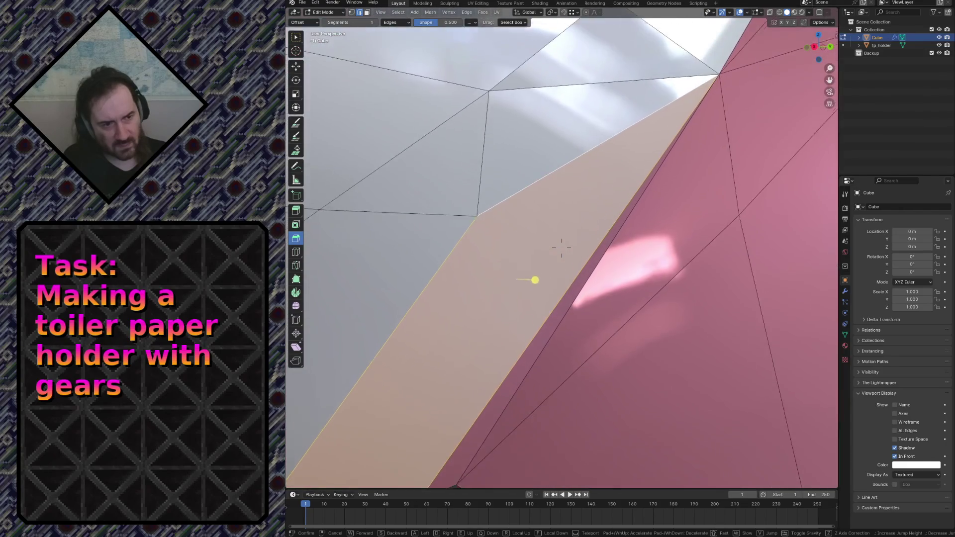
{"action": "left_click", "coordinate": [643, 280]}
{"action": "left_click", "coordinate": [633, 188]}
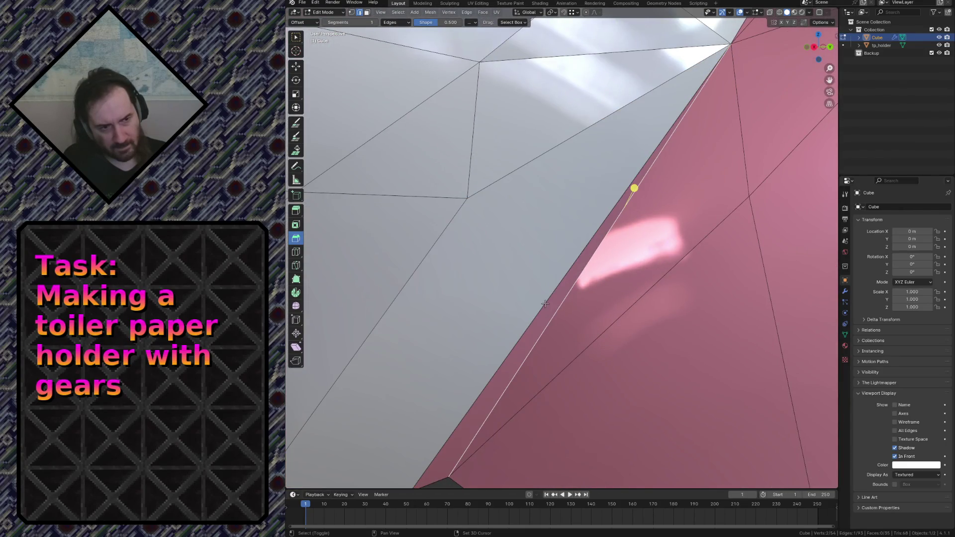
{"action": "left_click_drag", "start_coordinate": [545, 304], "coordinate": [556, 291]}
Step: Fly around the pink wall and floor to inspect the curved gray surface
{"action": "key", "text": "shift+grave"}
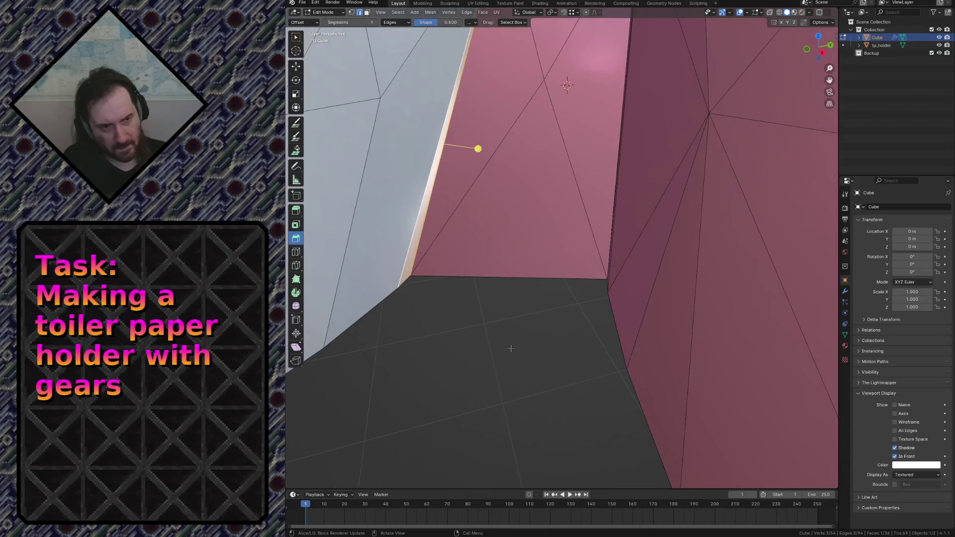
{"action": "key", "text": "s"}
{"action": "key", "text": "w"}
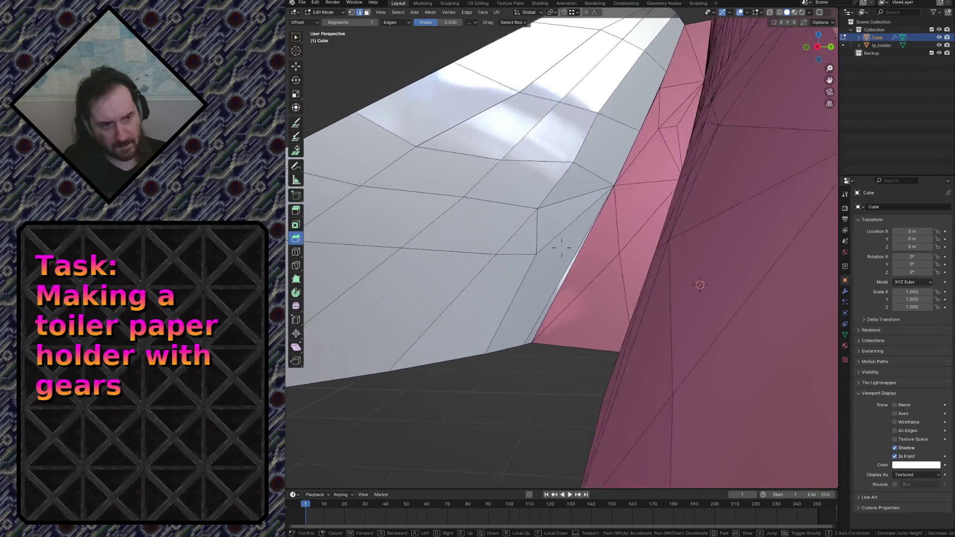
{"action": "key", "text": "w"}
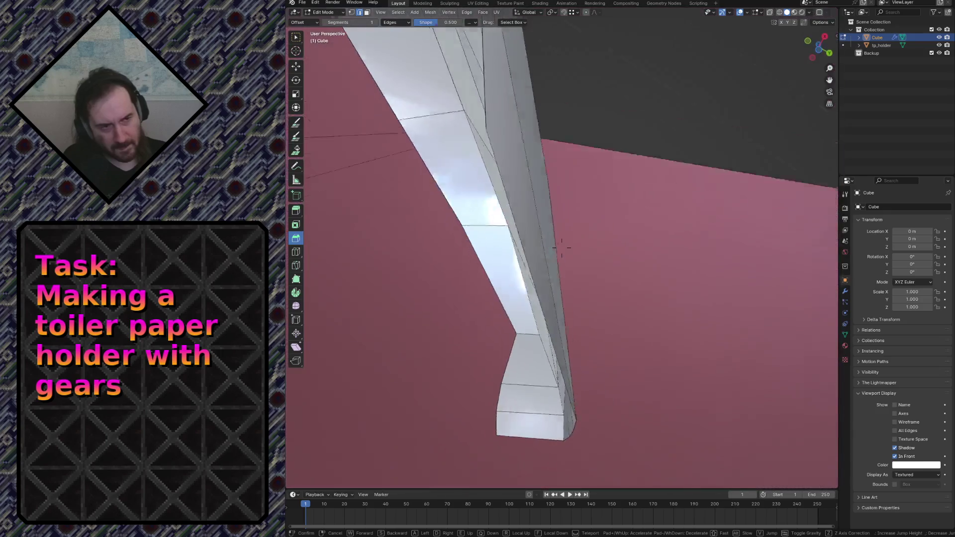
{"action": "key", "text": "w"}
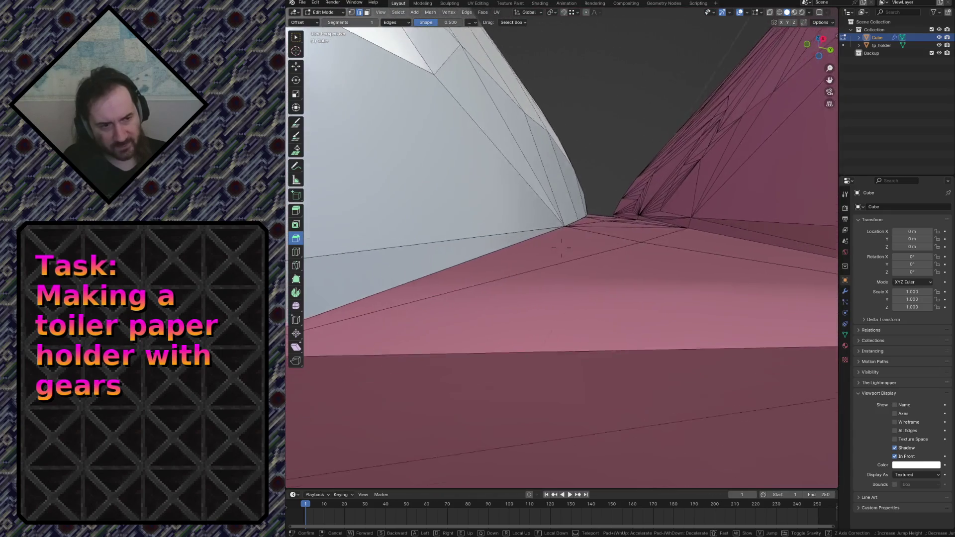
{"action": "key", "text": "w"}
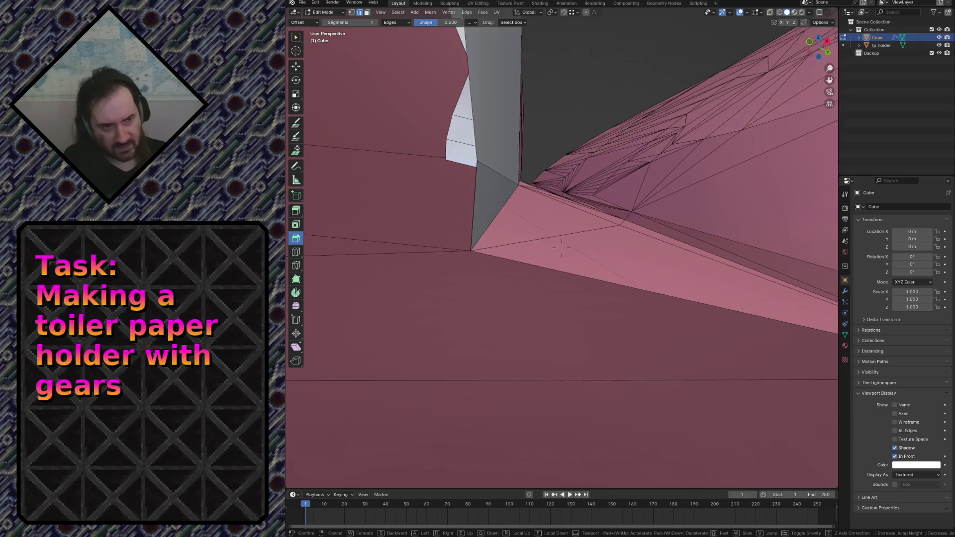
{"action": "key", "text": "w"}
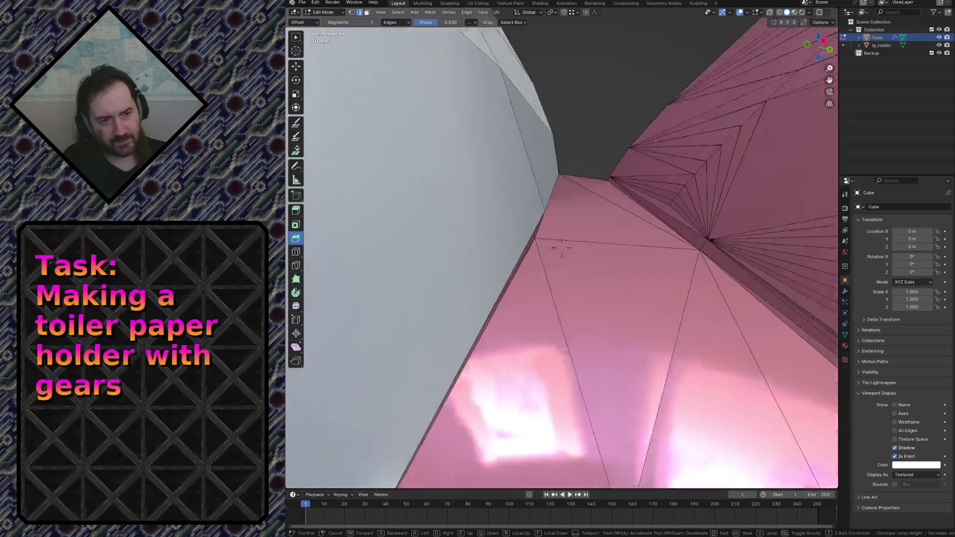
{"action": "key", "text": "s"}
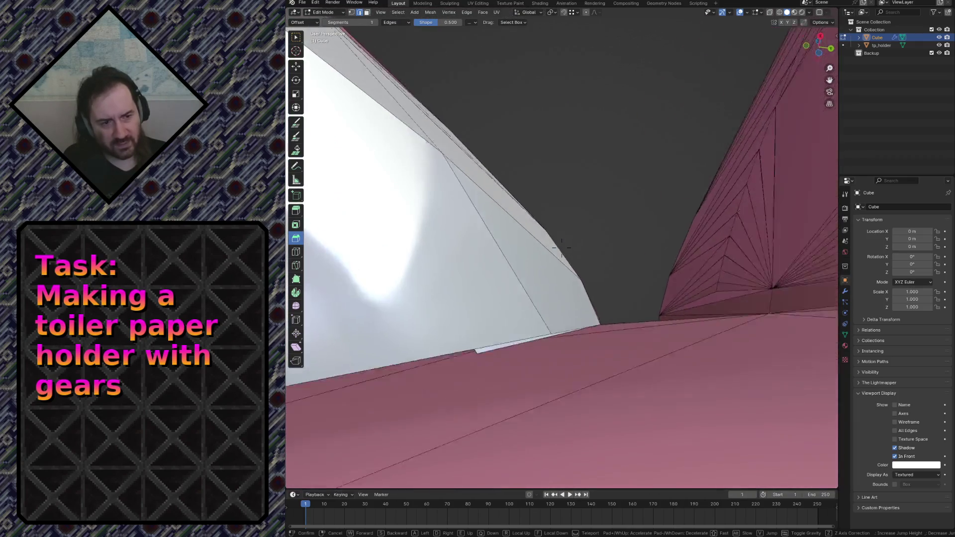
Step: Subdivide a strip edge and place the new midpoint vertex on the gear
{"action": "key", "text": "w"}
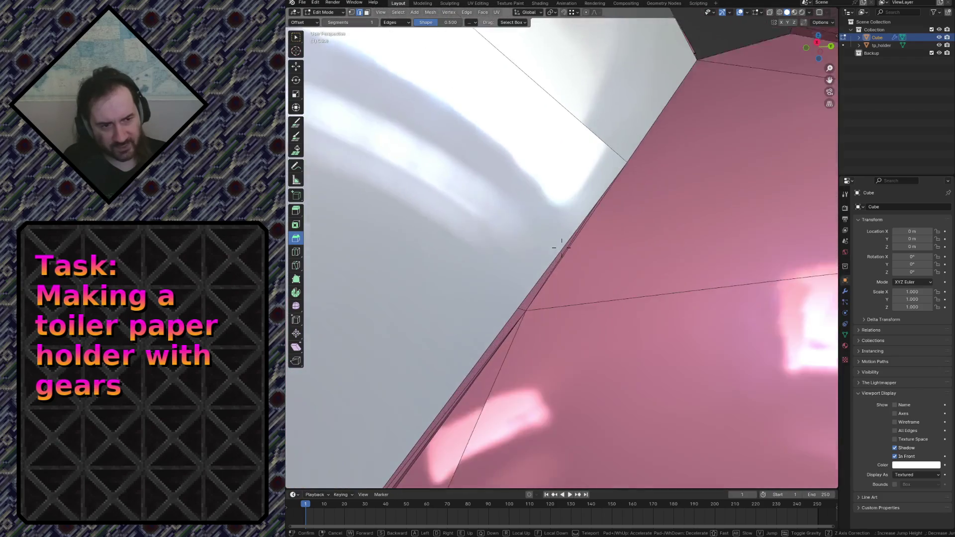
{"action": "left_click", "coordinate": [560, 247]}
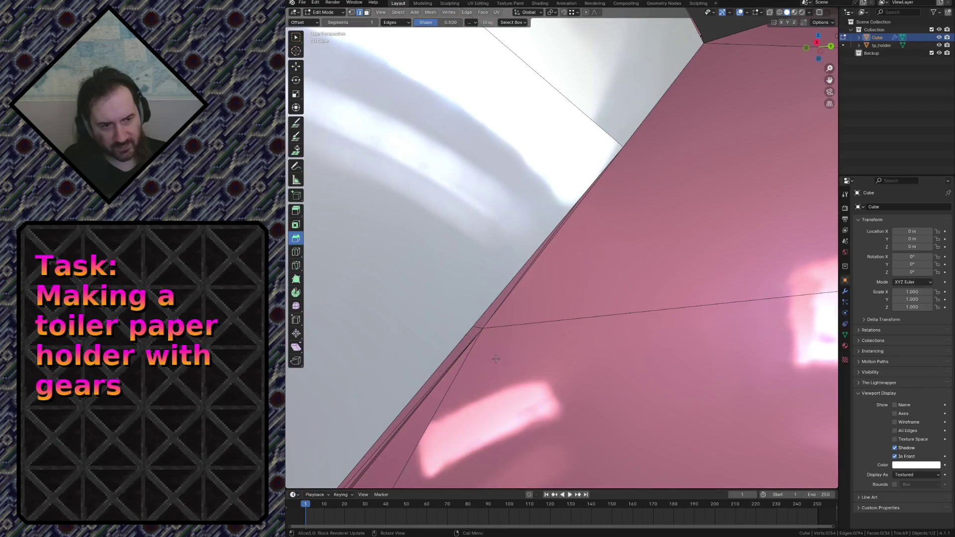
{"action": "key", "text": "F3"}
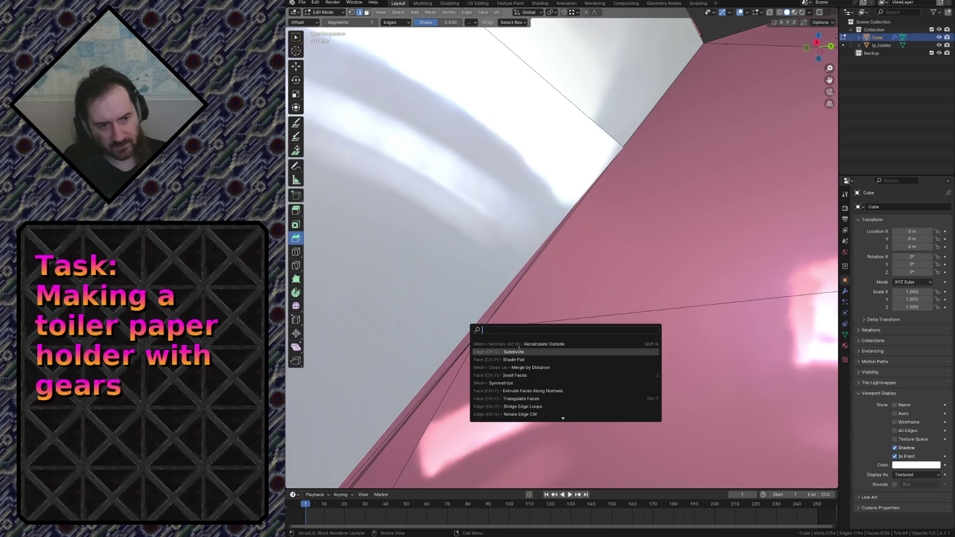
{"action": "left_click", "coordinate": [519, 349]}
{"action": "mouse_move", "coordinate": [505, 341]}
{"action": "middle_mouse_down"}
{"action": "mouse_move", "coordinate": [500, 274]}
{"action": "mouse_move", "coordinate": [523, 246]}
{"action": "middle_mouse_up"}
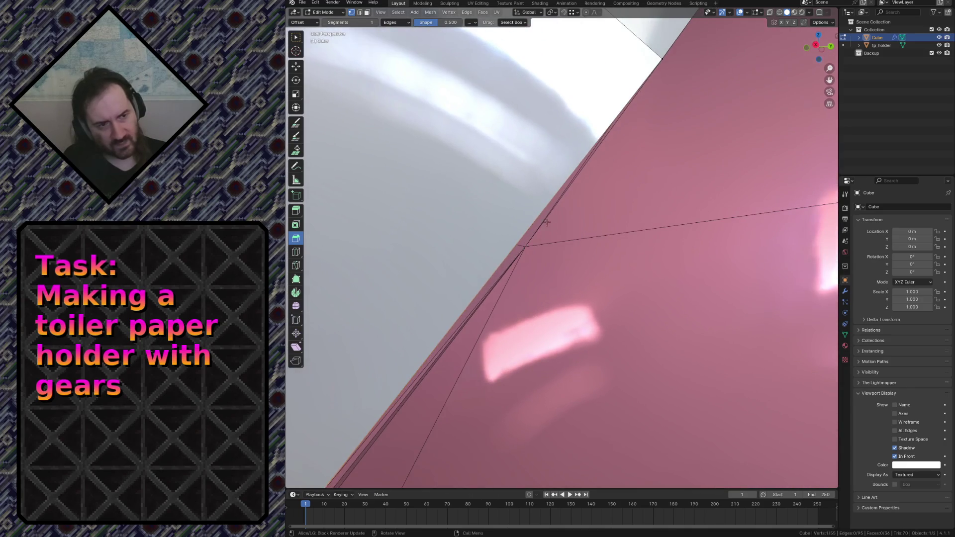
{"action": "key", "text": "g"}
{"action": "left_click", "coordinate": [525, 244]}
Step: Knife-cut across the strip, then recalculate all normals to face outward
{"action": "key", "text": "shift+grave"}
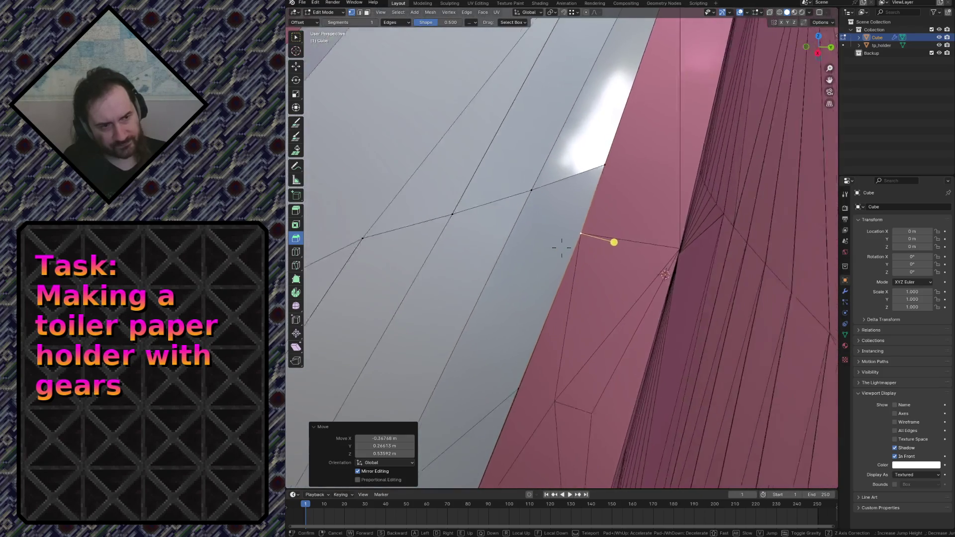
{"action": "left_click", "coordinate": [525, 245]}
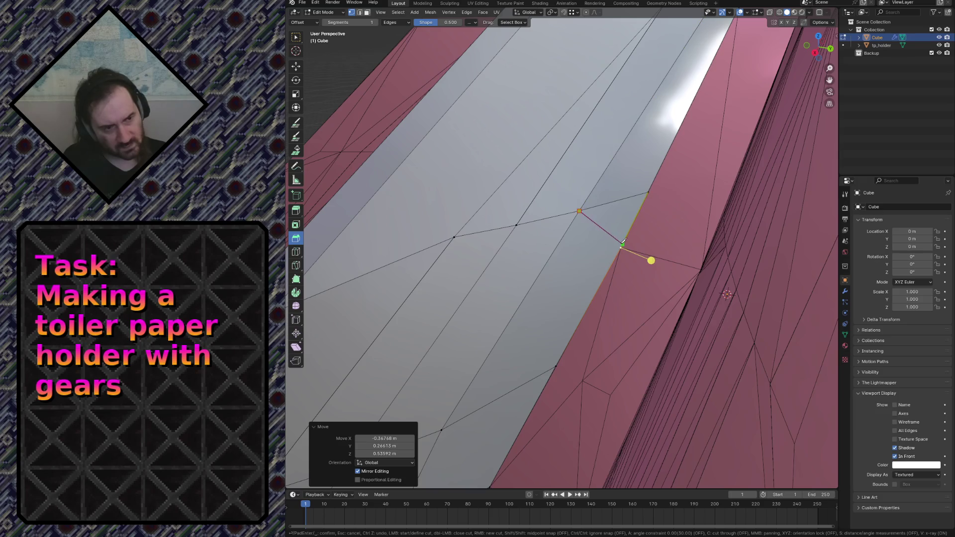
{"action": "key", "text": "Return"}
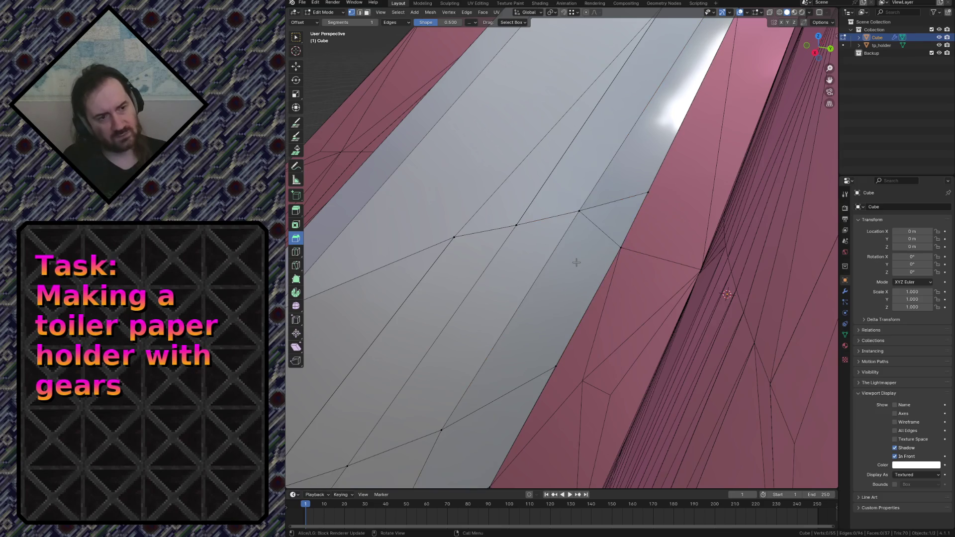
{"action": "key", "text": "a"}
{"action": "key", "text": "F3"}
{"action": "left_click", "coordinate": [626, 284]}
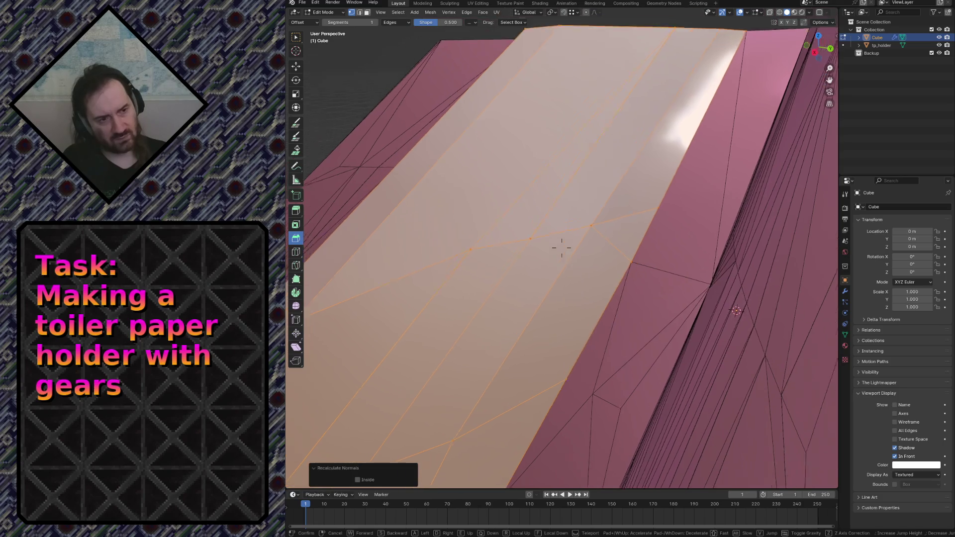
{"action": "middle_click_drag", "start_coordinate": [558, 246], "coordinate": [615, 111]}
{"action": "key", "text": "alt+a"}
{"action": "key", "text": "shift+grave"}
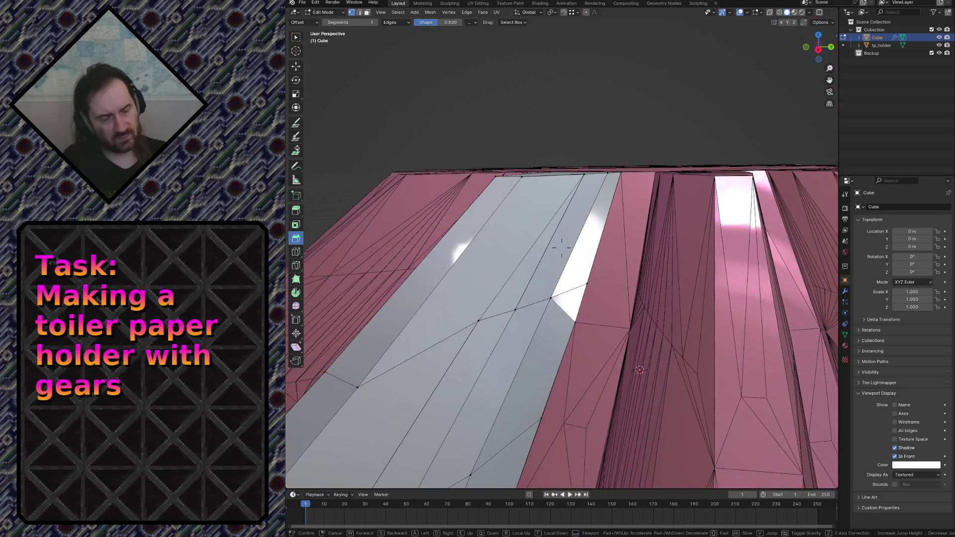
{"action": "key", "text": "w"}
{"action": "key", "text": "s"}
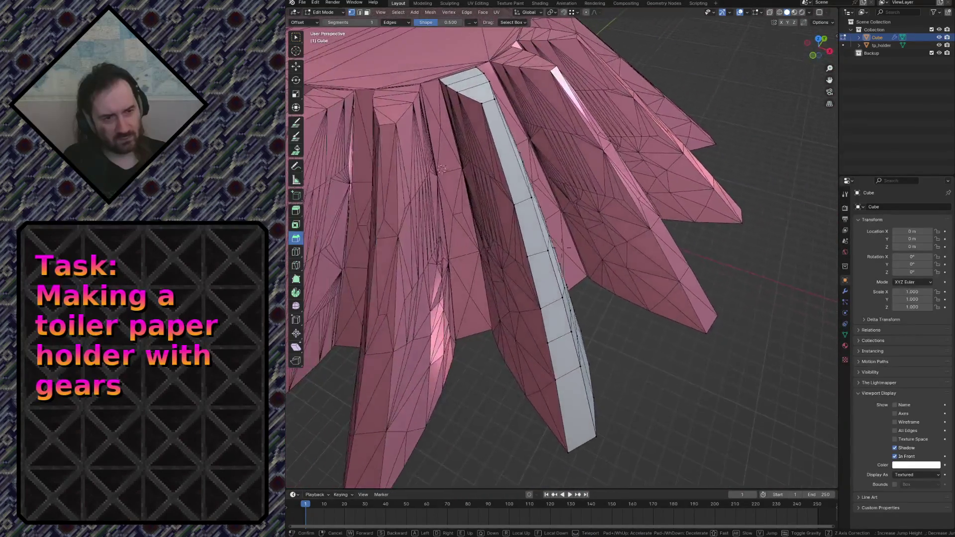
{"action": "key", "text": "w"}
{"action": "key", "text": "s"}
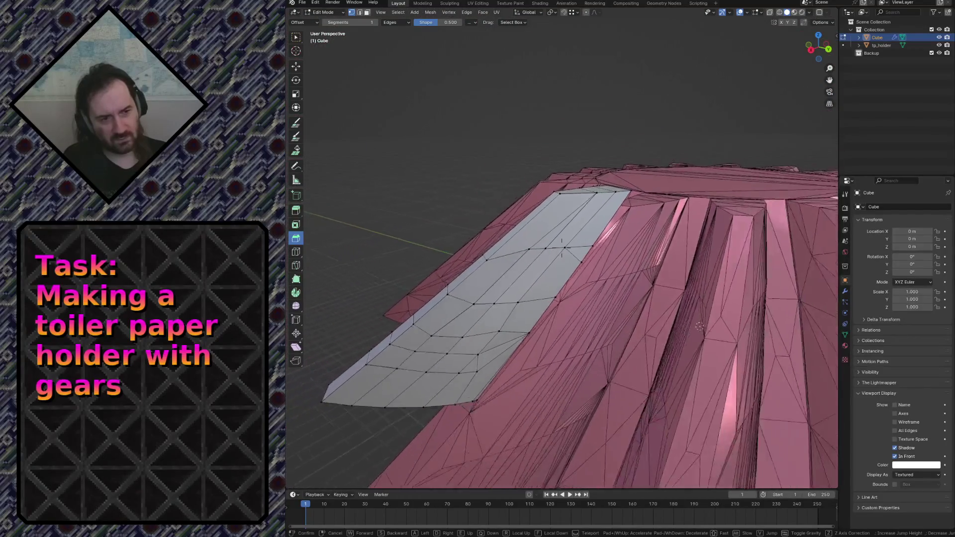
{"action": "key", "text": "w"}
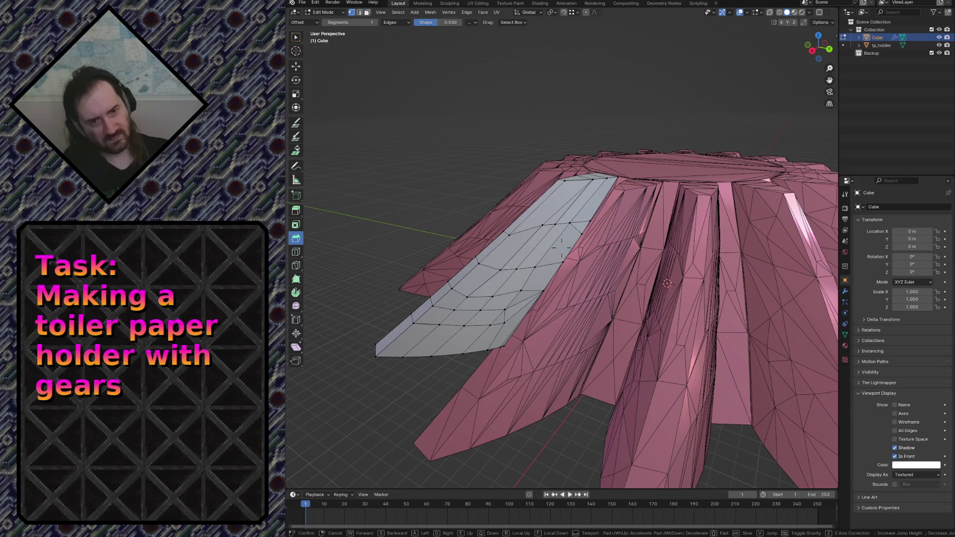
{"action": "key", "text": "w"}
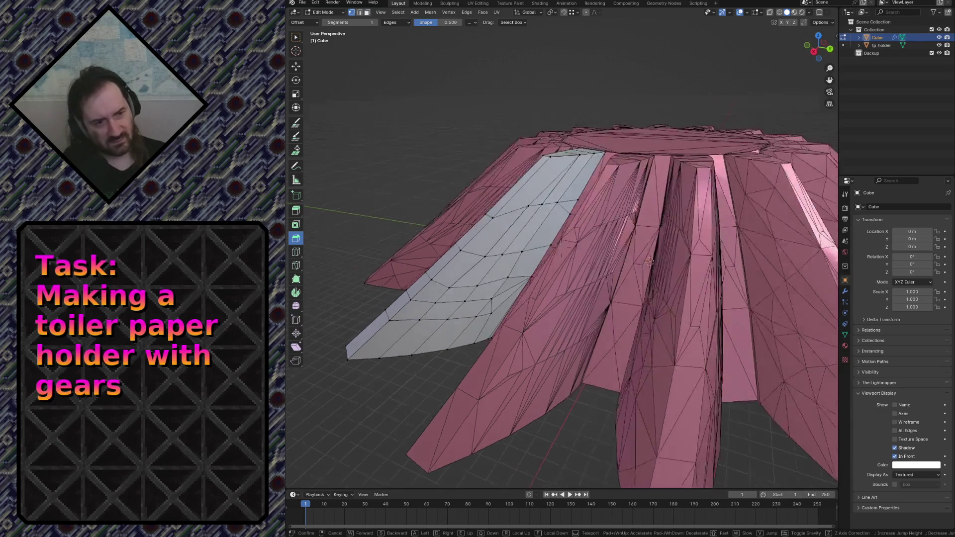
{"action": "key", "text": "w"}
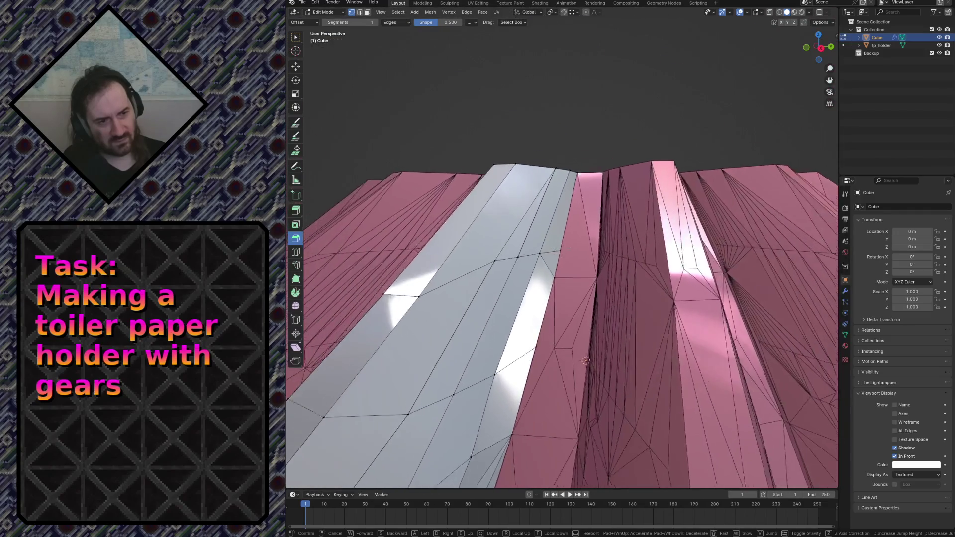
{"action": "left_click", "coordinate": [597, 116]}
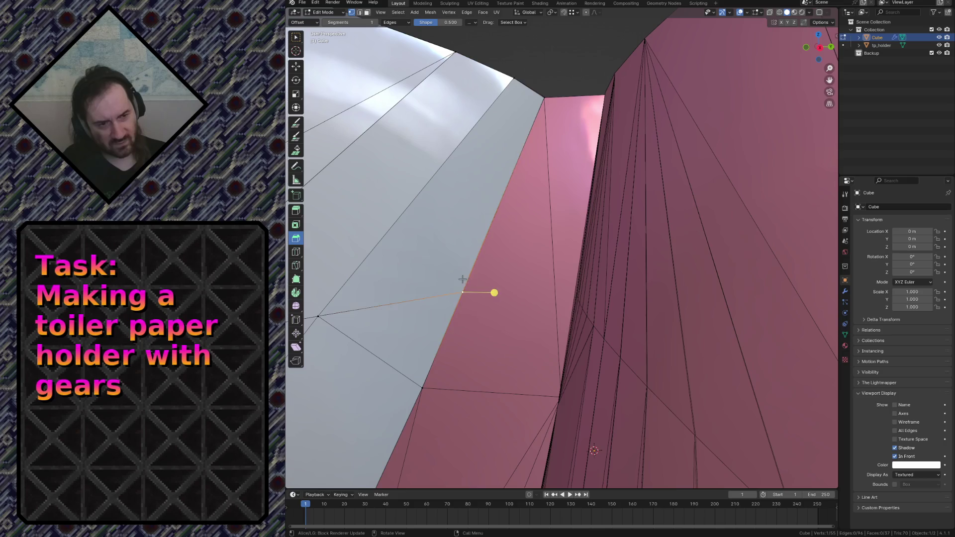
Step: Merge the strip's overlapping vertices by distance, removing ten duplicates
{"action": "left_click", "coordinate": [448, 394]}
{"action": "key", "text": "shift+grave"}
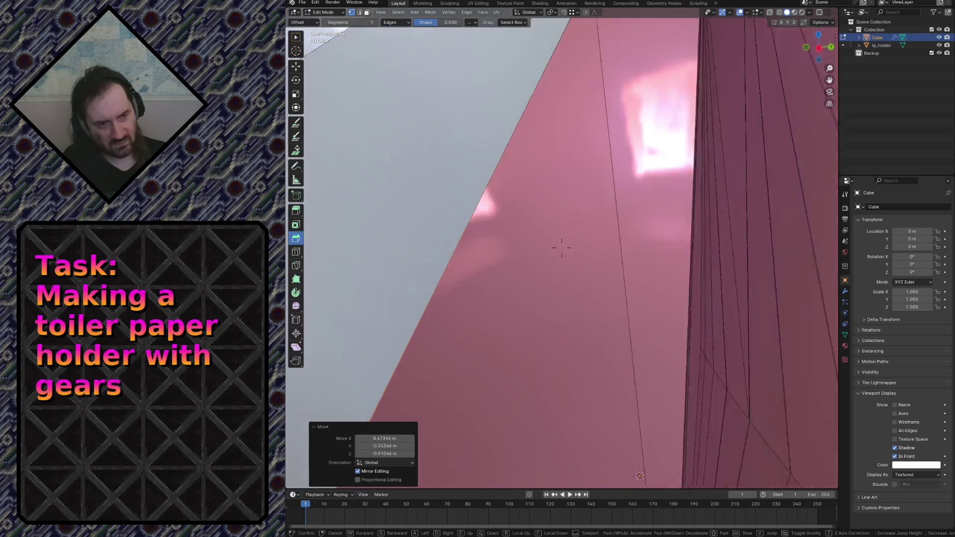
{"action": "key", "text": "w"}
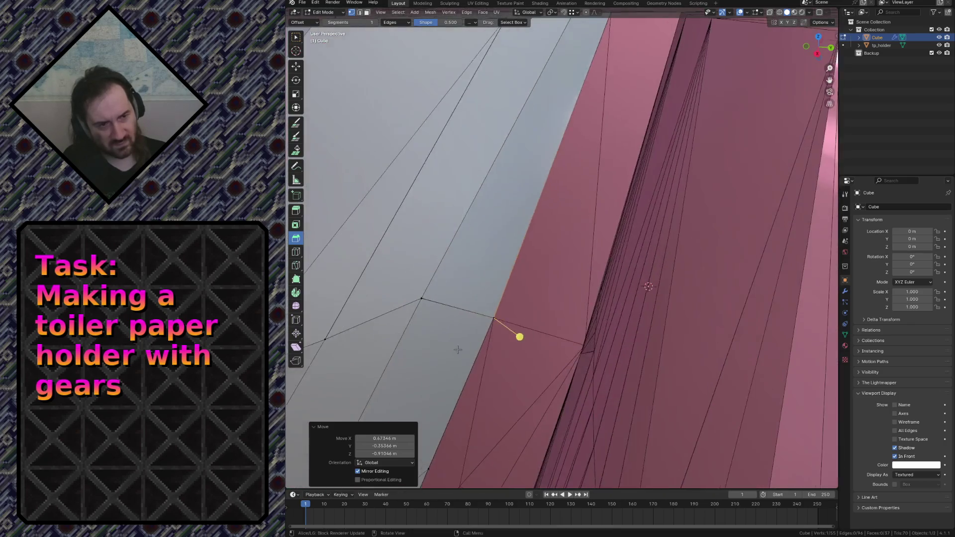
{"action": "left_click", "coordinate": [561, 247]}
{"action": "key", "text": "F3"}
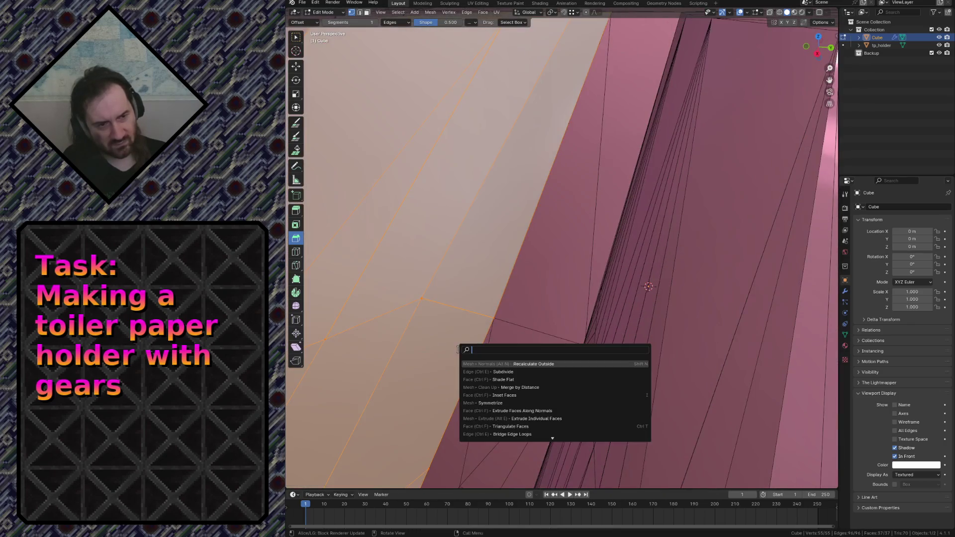
{"action": "left_click", "coordinate": [513, 385]}
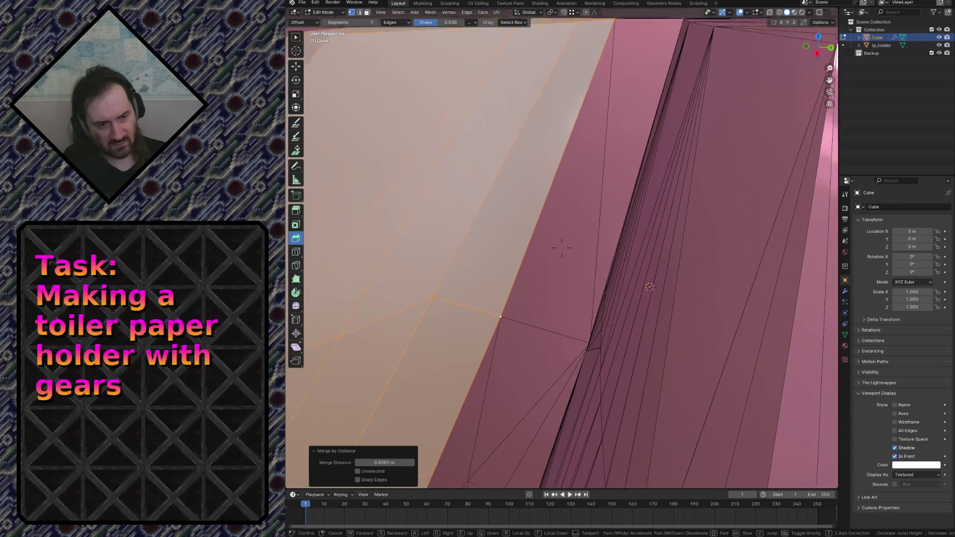
Step: Fly in close over the grey faces to check the merged result
{"action": "key", "text": "shift+grave"}
{"action": "key", "text": "s"}
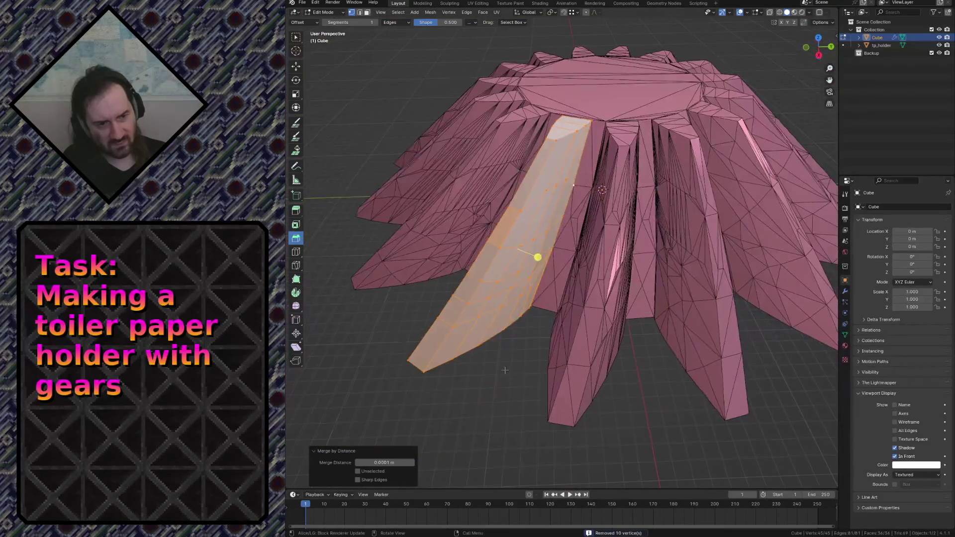
{"action": "left_click", "coordinate": [500, 361]}
{"action": "key", "text": "shift+grave"}
{"action": "key", "text": "w"}
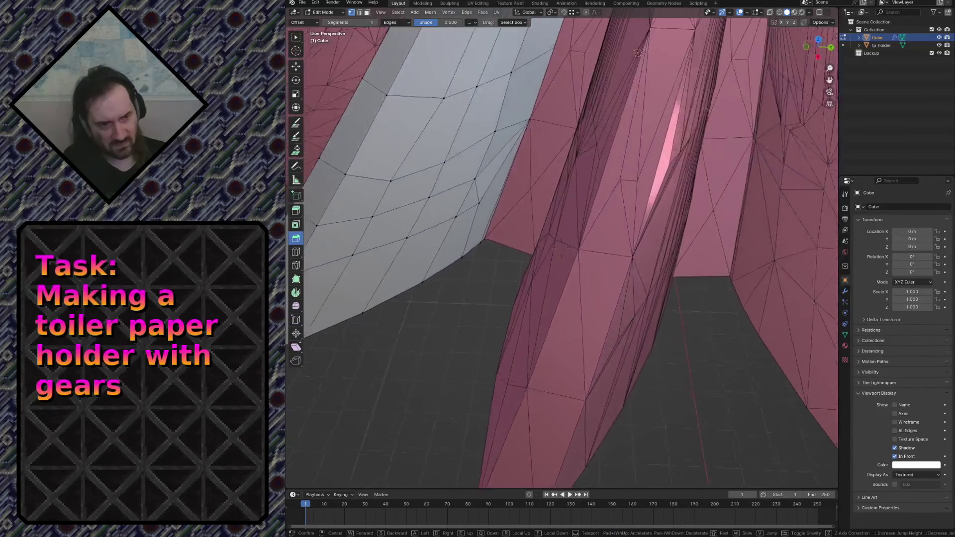
{"action": "key", "text": "s"}
{"action": "key", "text": "w"}
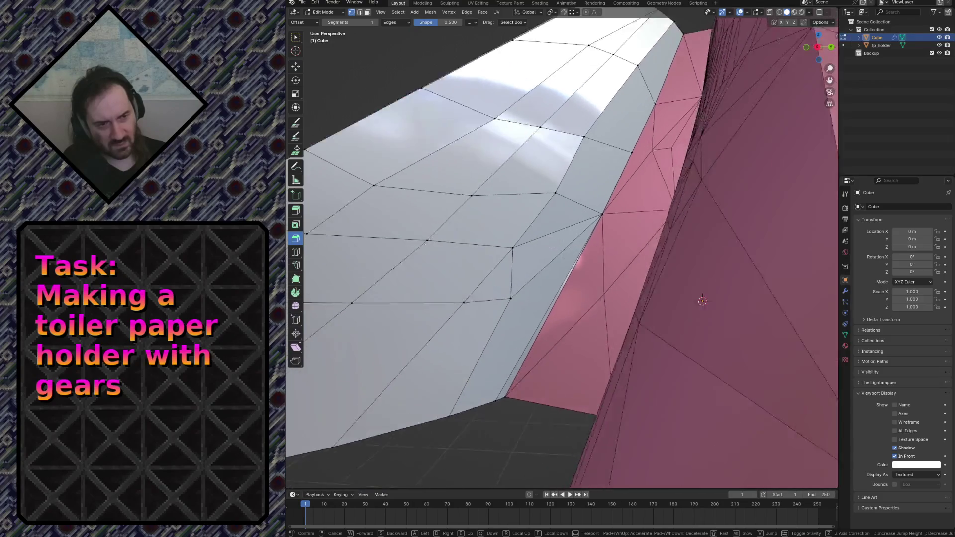
{"action": "left_click", "coordinate": [539, 296]}
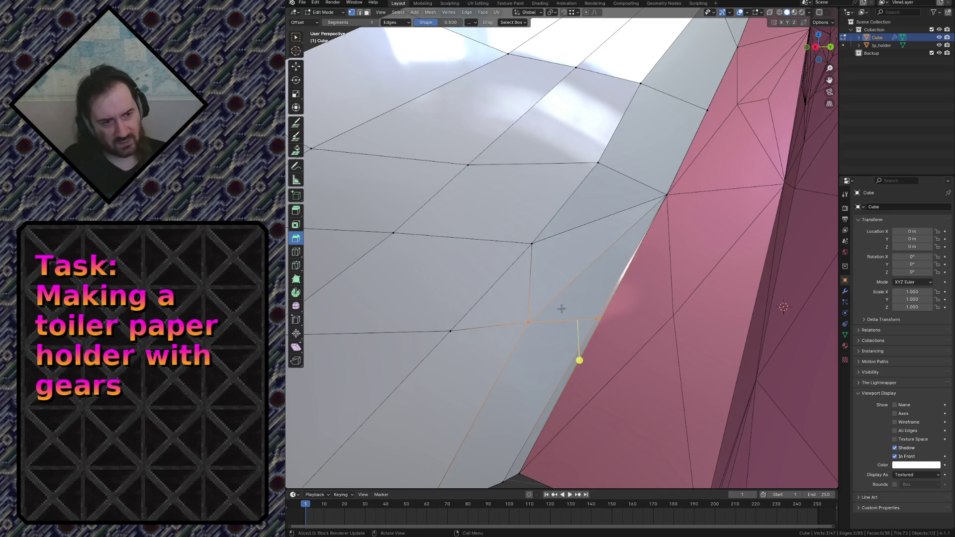
Step: Fly and orbit around the seam where the strip meets the pink scan
{"action": "key", "text": "shift+grave"}
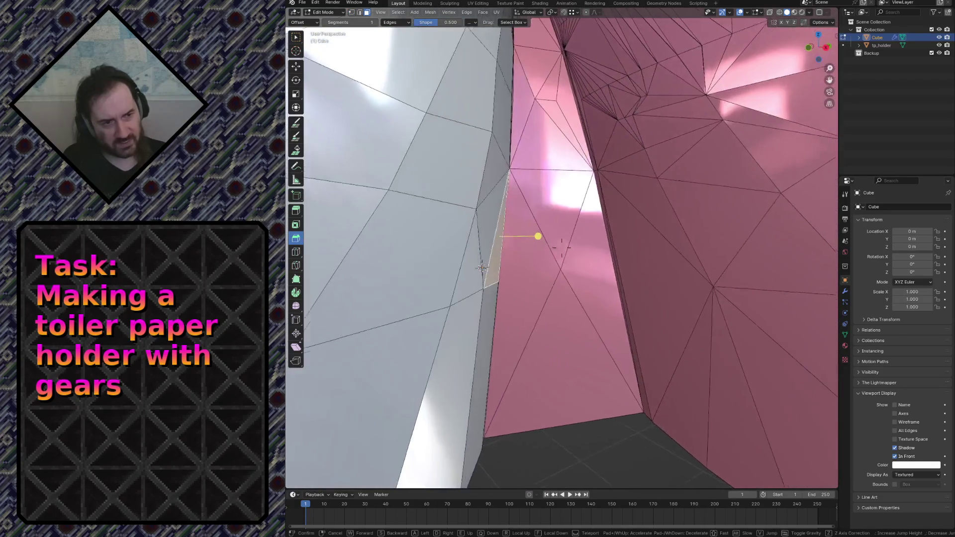
{"action": "left_click", "coordinate": [525, 261]}
{"action": "key", "text": "shift+grave"}
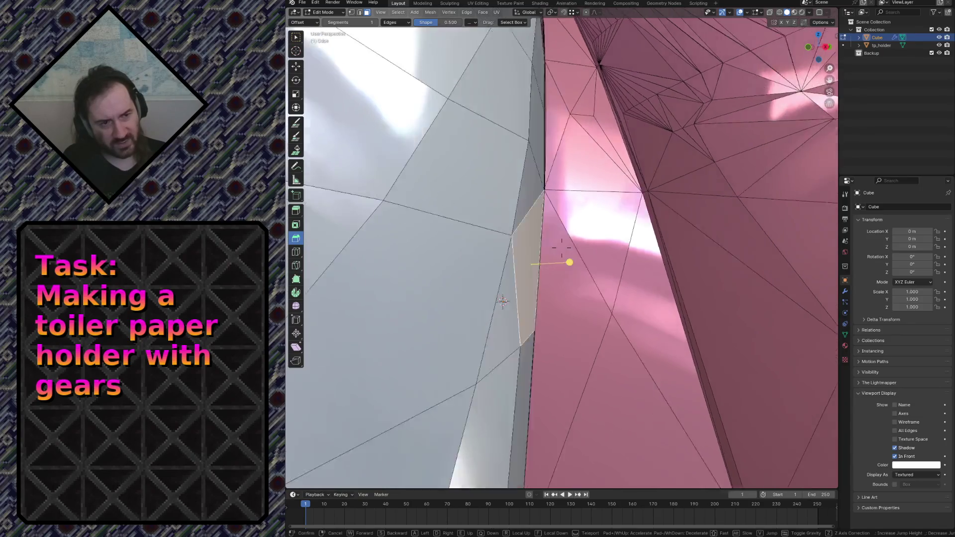
{"action": "key", "text": "w"}
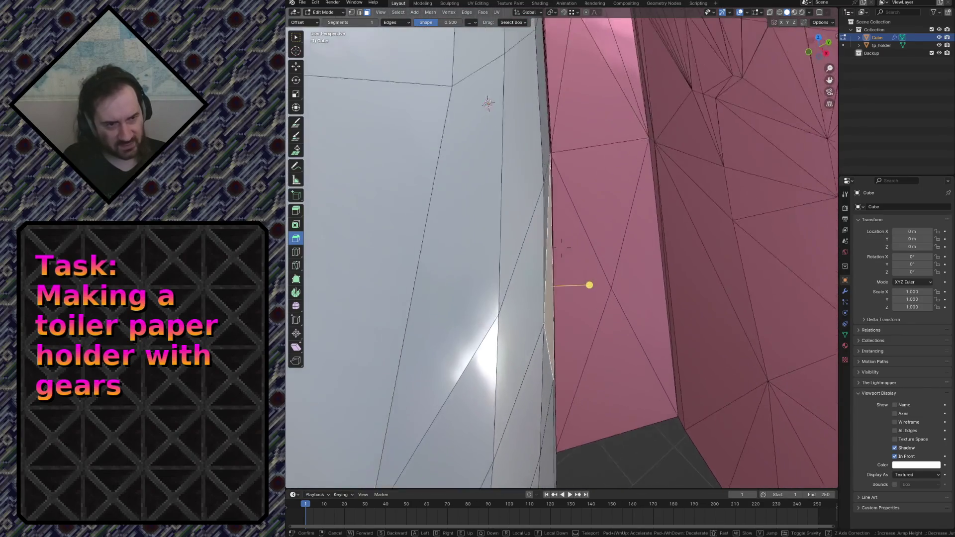
{"action": "key", "text": "s"}
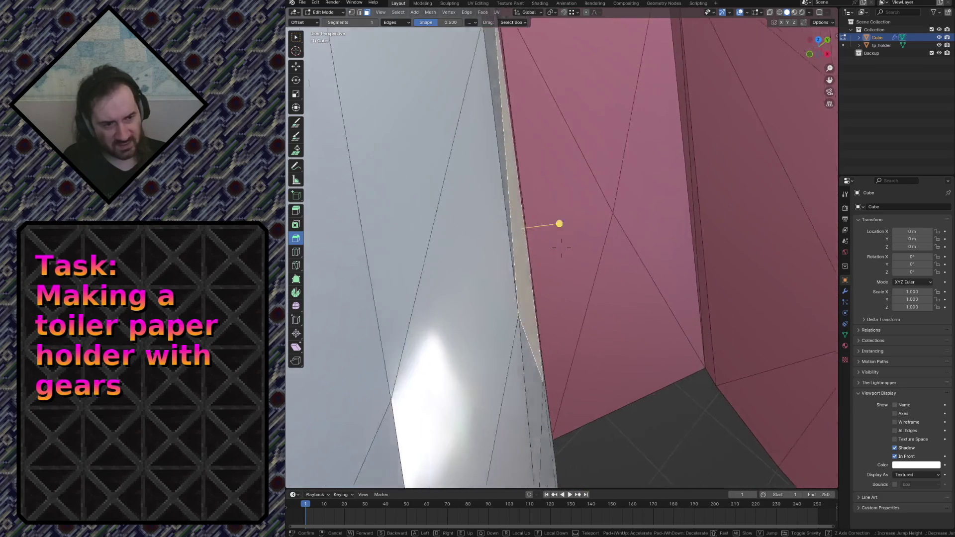
{"action": "left_click", "coordinate": [543, 283]}
{"action": "key", "text": "shift+grave"}
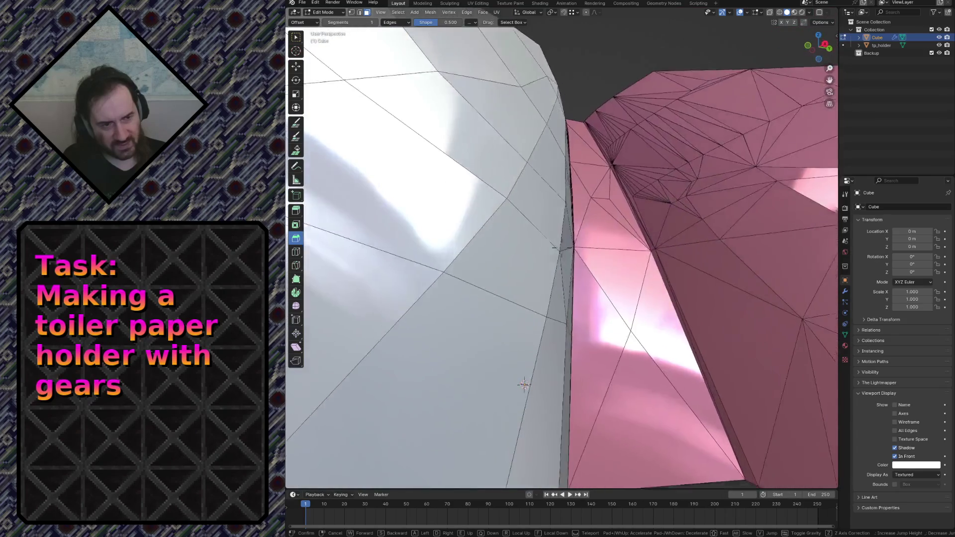
{"action": "left_click", "coordinate": [561, 399]}
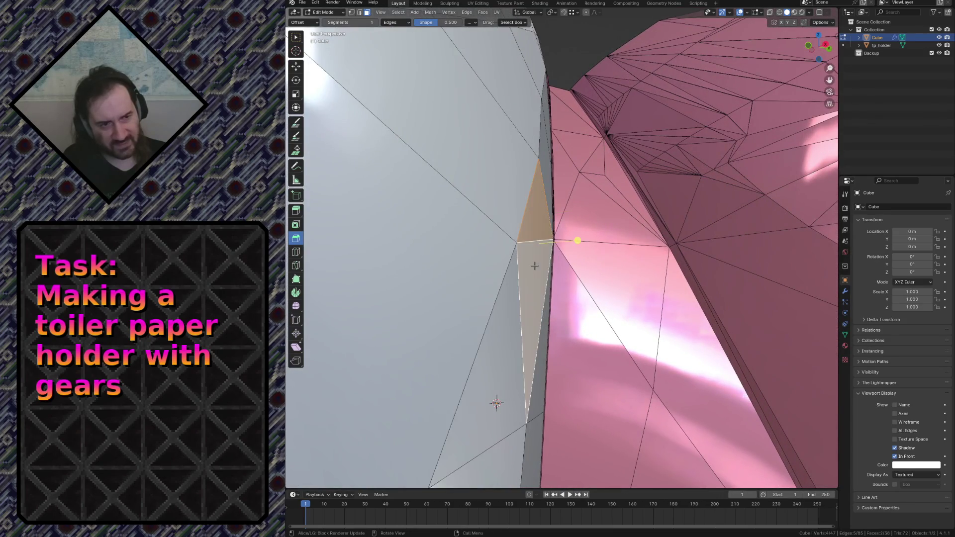
{"action": "key", "text": "shift+grave"}
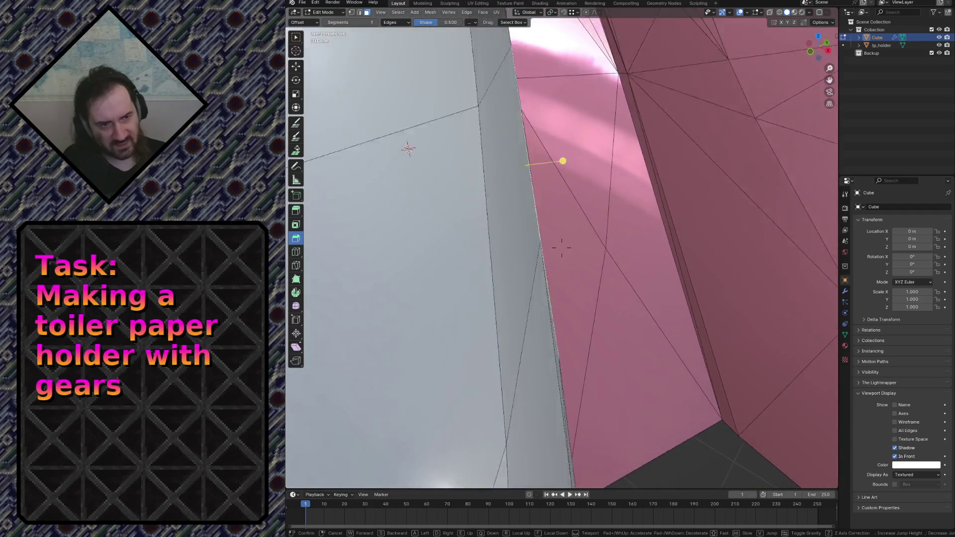
{"action": "left_click", "coordinate": [627, 377]}
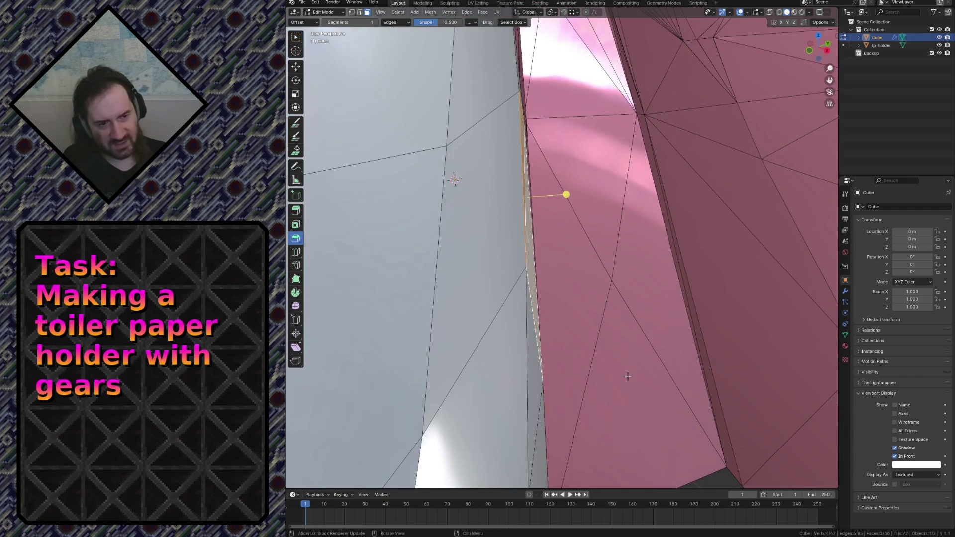
{"action": "middle_click_drag", "start_coordinate": [628, 376], "coordinate": [611, 405]}
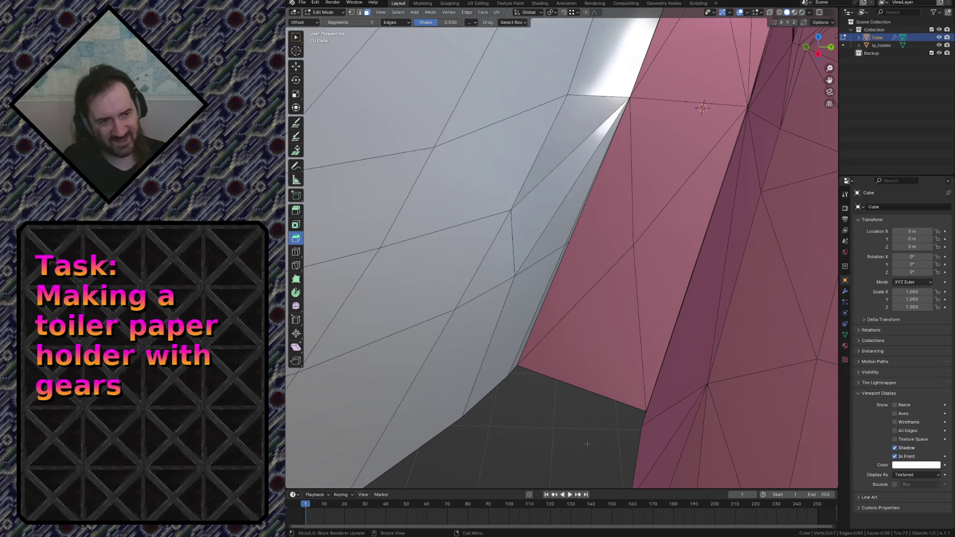
{"action": "middle_click_drag", "start_coordinate": [587, 444], "coordinate": [626, 349]}
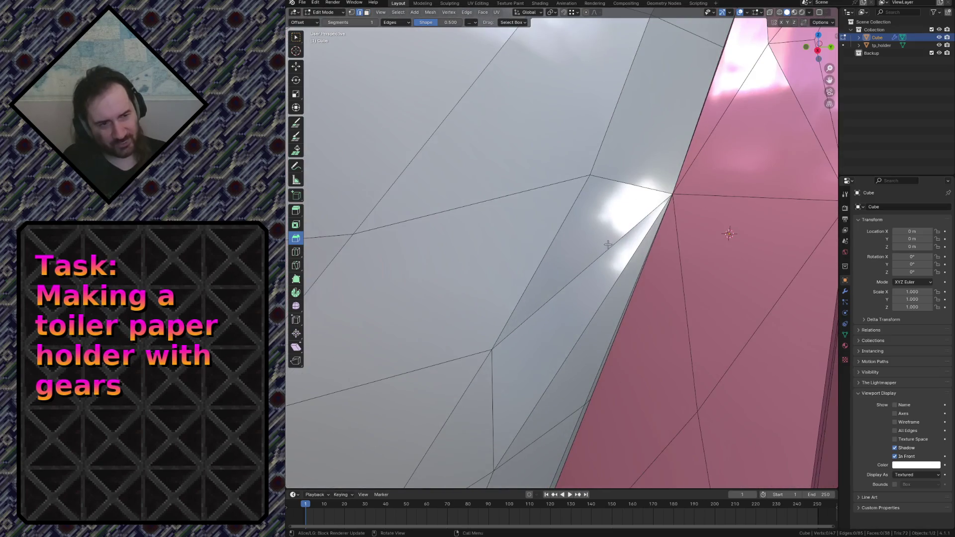
Step: Rotate one seam edge clockwise to flip the face diagonal, then return to Object Mode
{"action": "key", "text": "F3"}
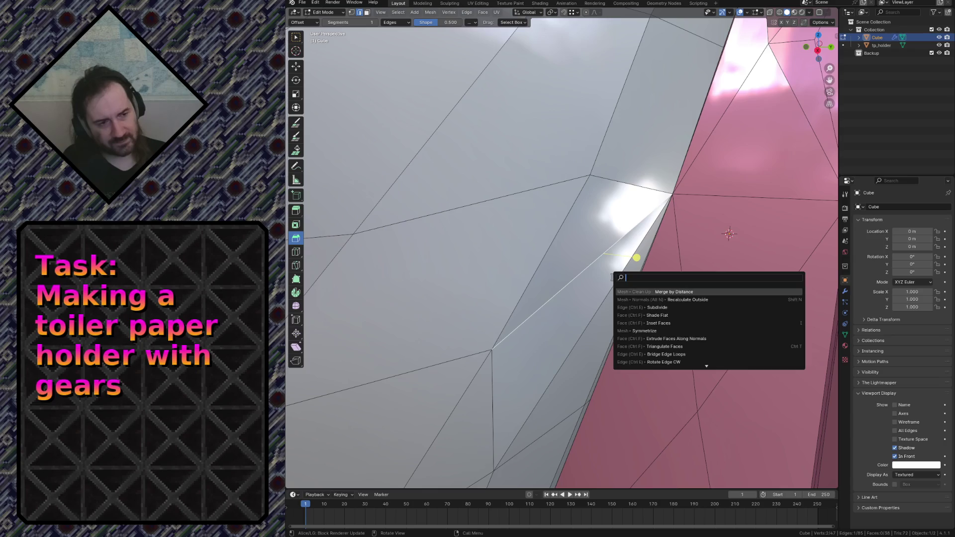
{"action": "key", "text": "Escape"}
{"action": "key", "text": "ctrl+e"}
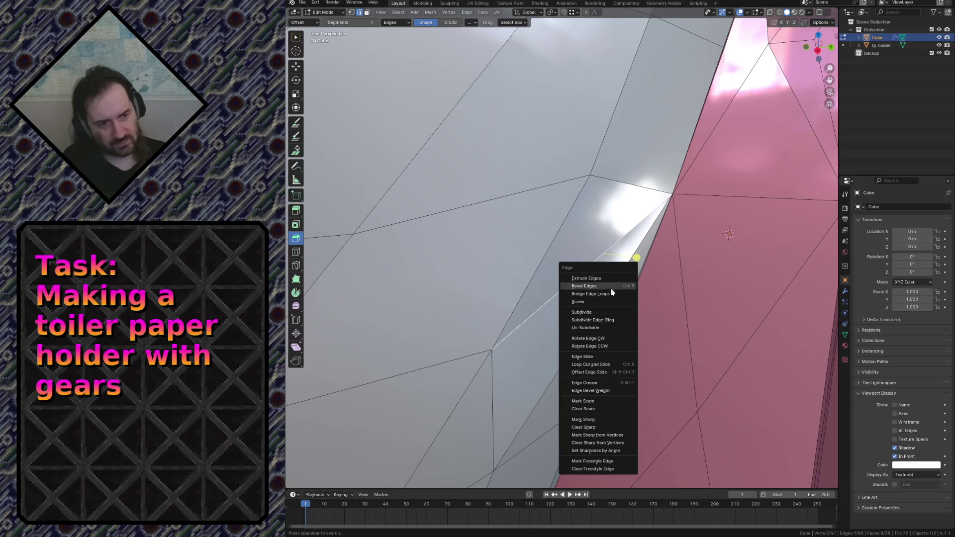
{"action": "left_click", "coordinate": [608, 340]}
{"action": "key", "text": "Tab"}
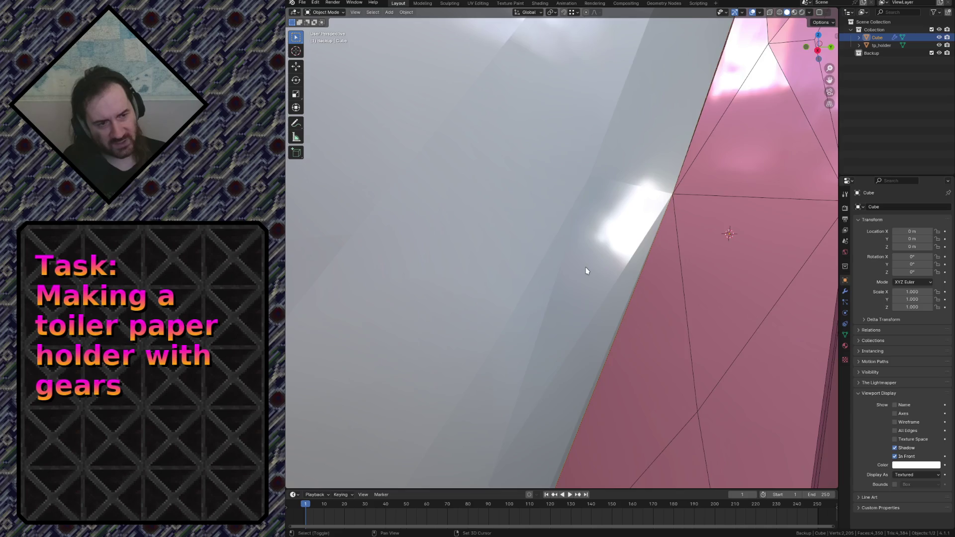
Step: Fly around the strip and pink scan from several angles, then re-enter Edit Mode
{"action": "key", "text": "shift+grave"}
{"action": "key", "text": "w"}
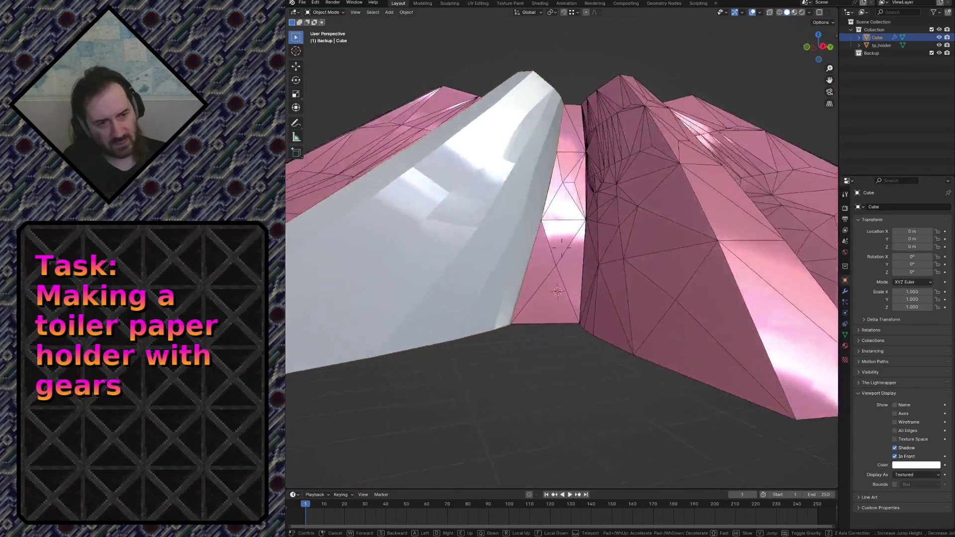
{"action": "key", "text": "s"}
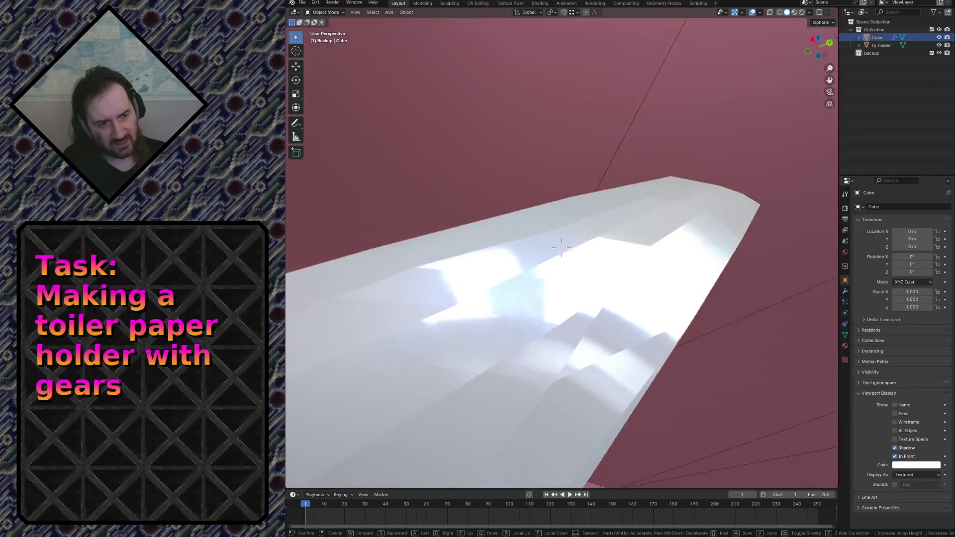
{"action": "key", "text": "w"}
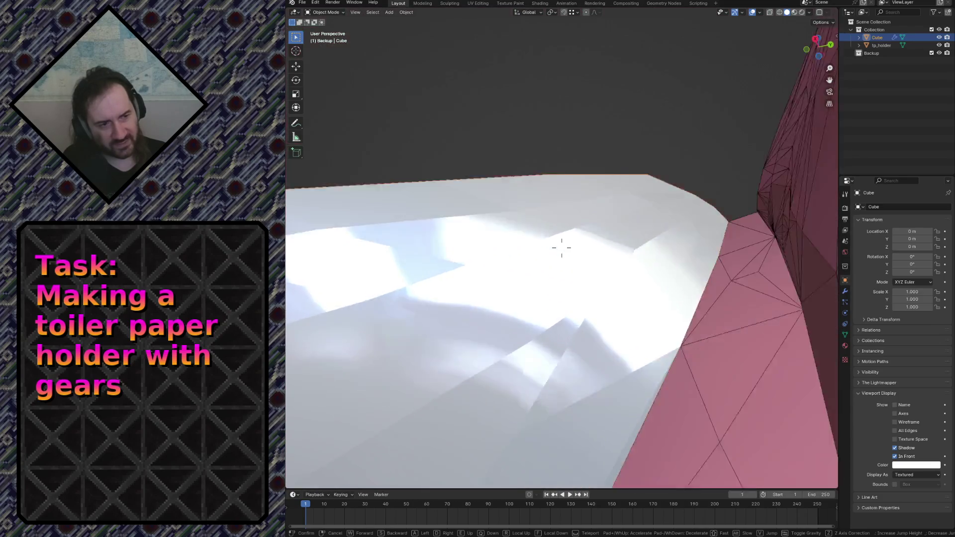
{"action": "key", "text": "s"}
{"action": "key", "text": "s"}
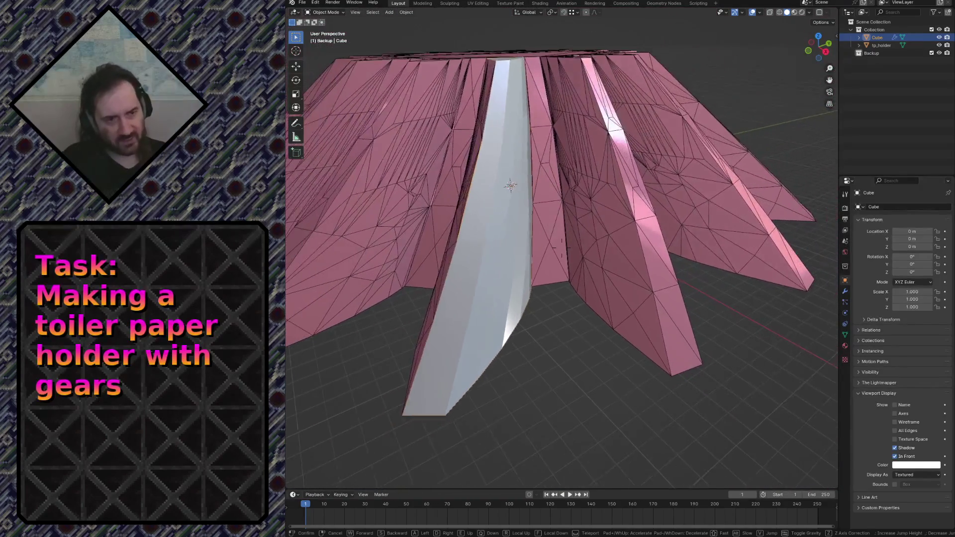
{"action": "key", "text": "e"}
{"action": "key", "text": "w"}
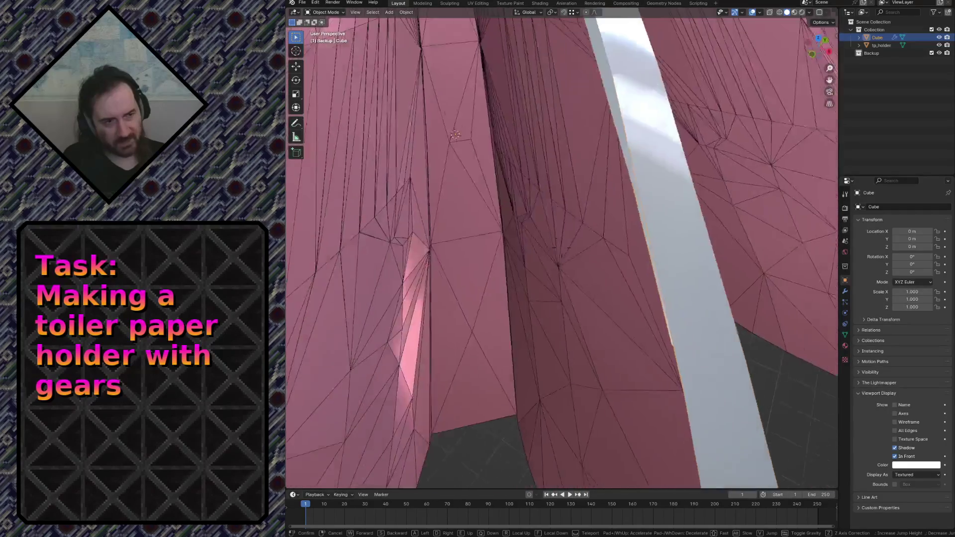
{"action": "key", "text": "w"}
{"action": "key", "text": "s"}
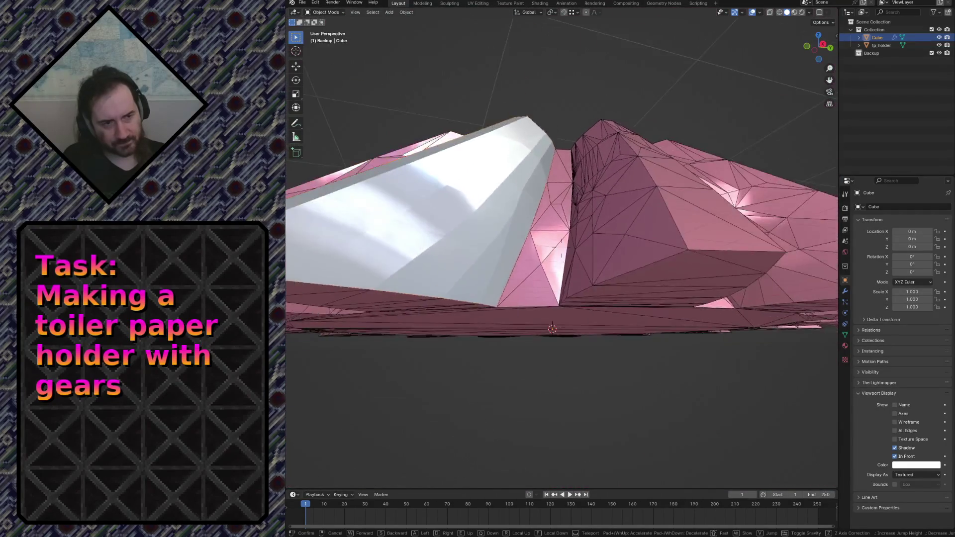
{"action": "key", "text": "w"}
{"action": "key", "text": "w"}
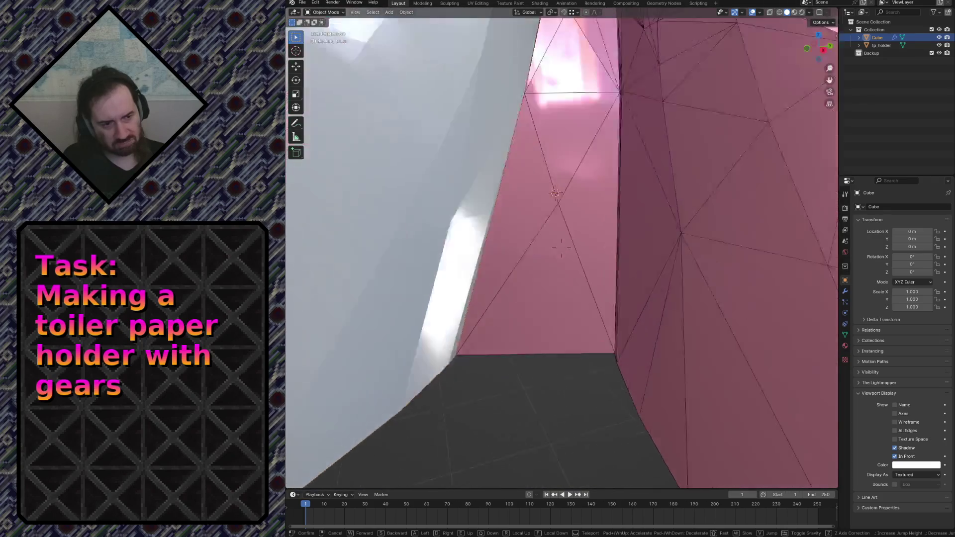
{"action": "key", "text": "Return"}
{"action": "key", "text": "Tab"}
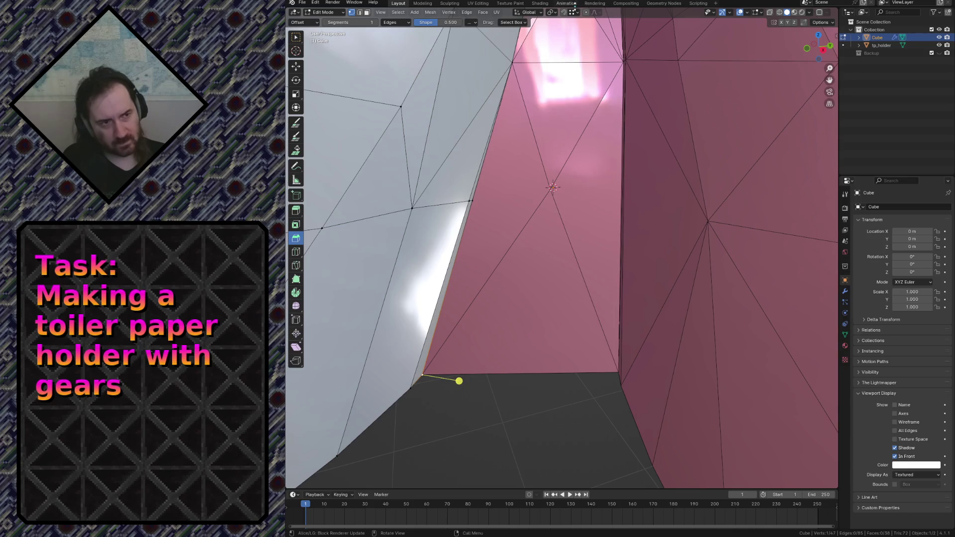
Step: Extrude an edge across the pink face and check the gap between the meshes
{"action": "left_click", "coordinate": [574, 13]}
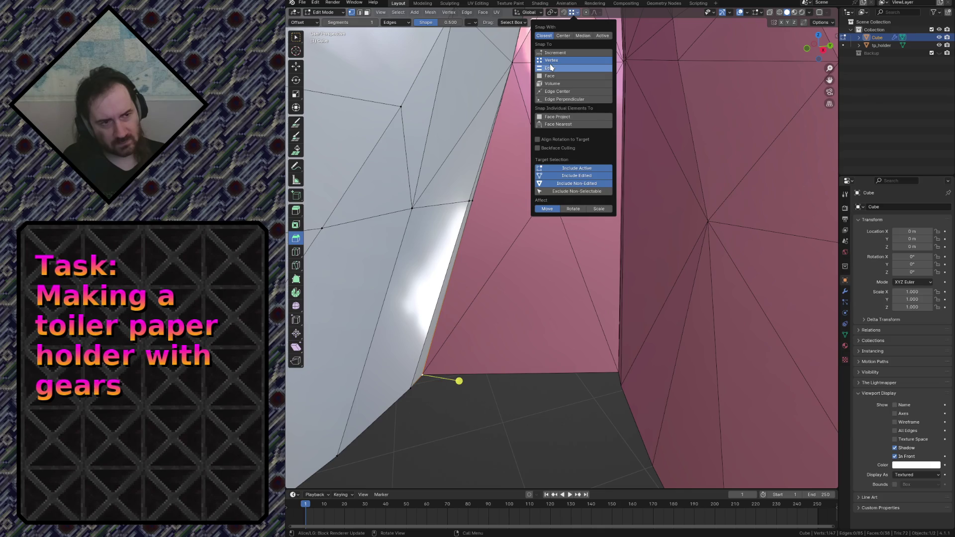
{"action": "key", "text": "g"}
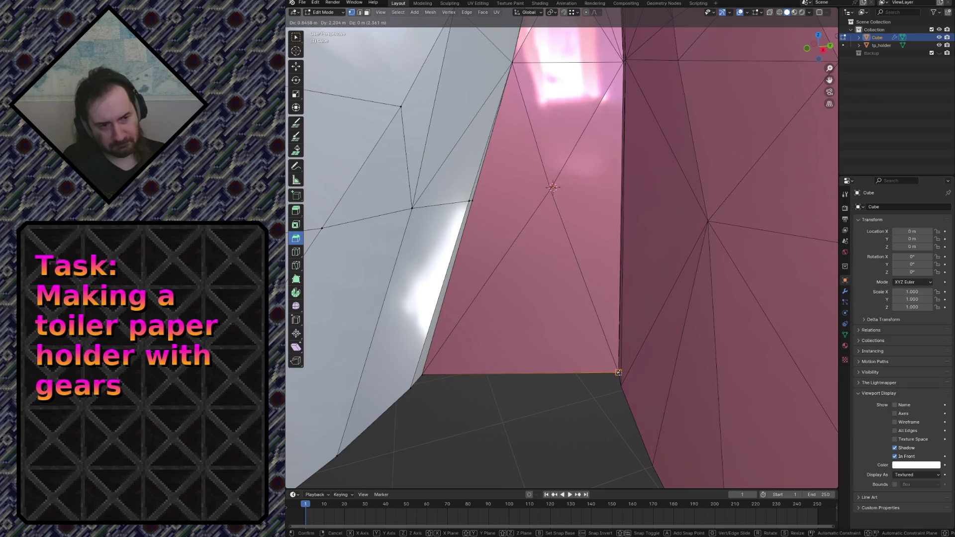
{"action": "left_click", "coordinate": [553, 187]}
{"action": "key", "text": "shift+grave"}
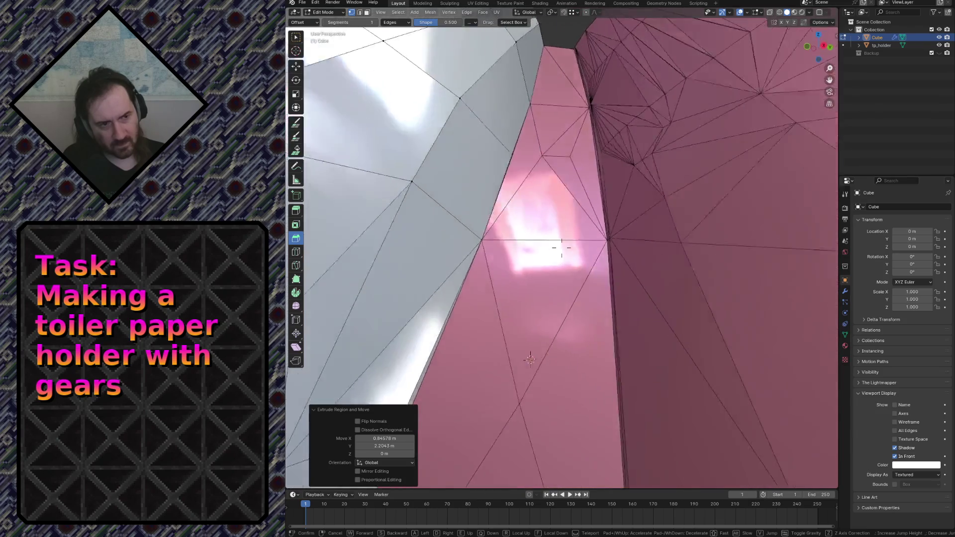
{"action": "key", "text": "s"}
{"action": "key", "text": "w"}
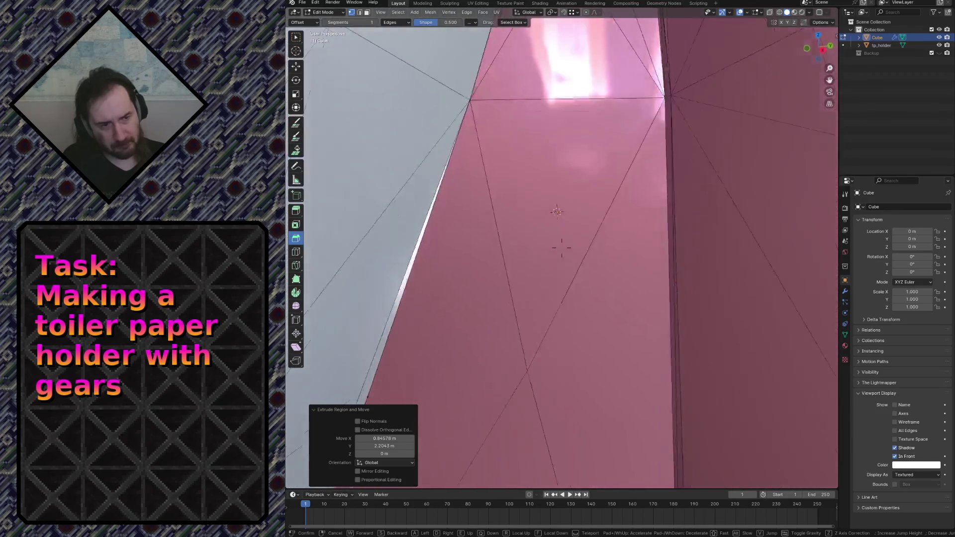
{"action": "key", "text": "s"}
{"action": "left_click", "coordinate": [538, 399]}
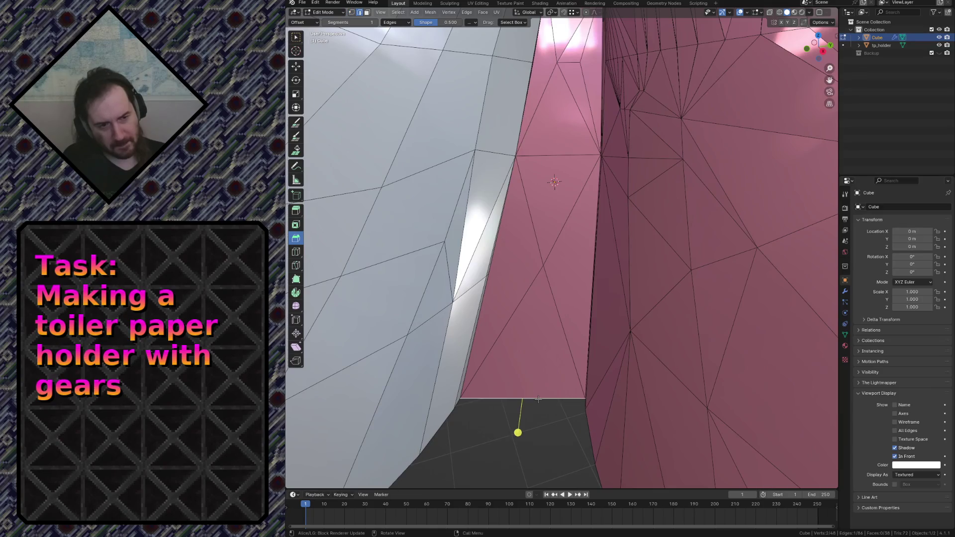
Step: Subdivide the edge, extrude a new vertex up the wall and set snapping to Edge
{"action": "key", "text": "F3"}
{"action": "left_click", "coordinate": [595, 430]}
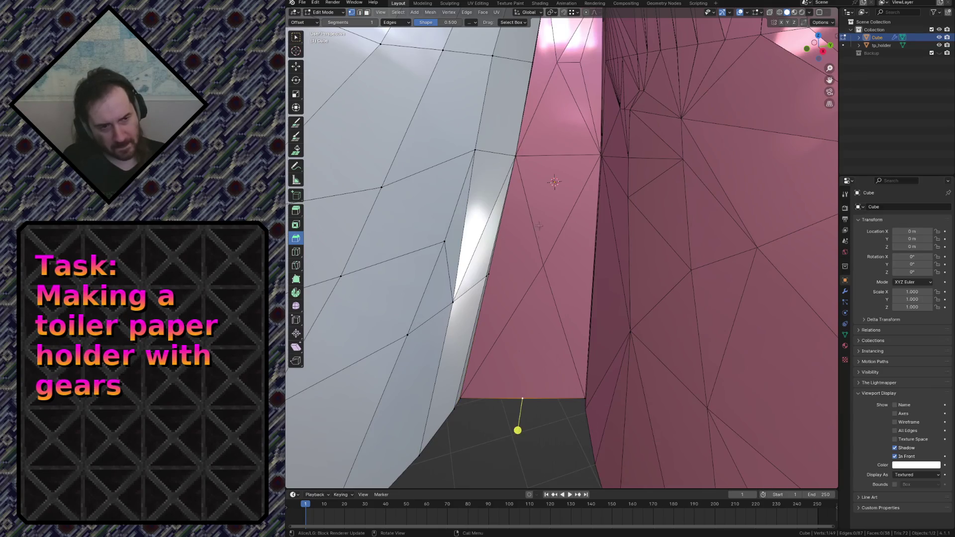
{"action": "right_click", "coordinate": [541, 270], "text": "ctrl"}
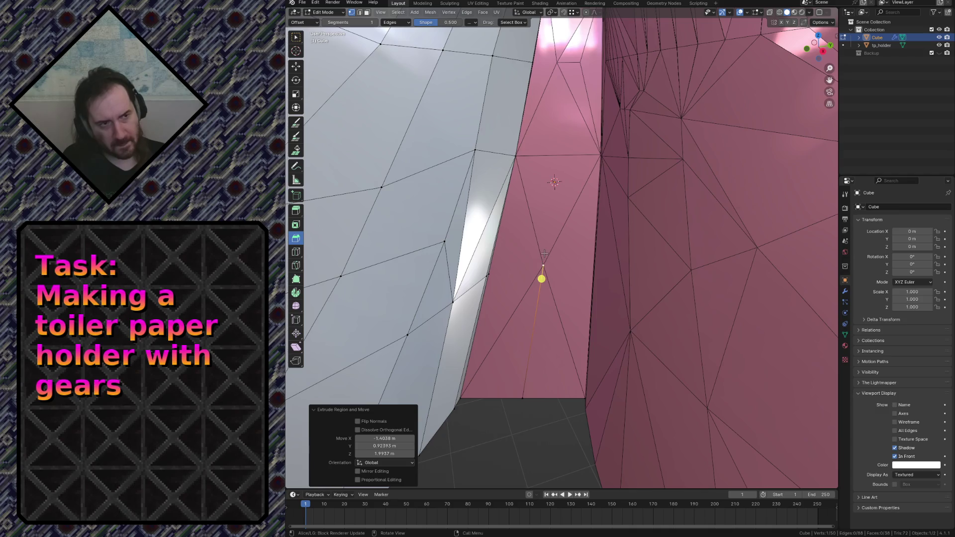
{"action": "middle_click_drag", "start_coordinate": [541, 278], "coordinate": [542, 306]}
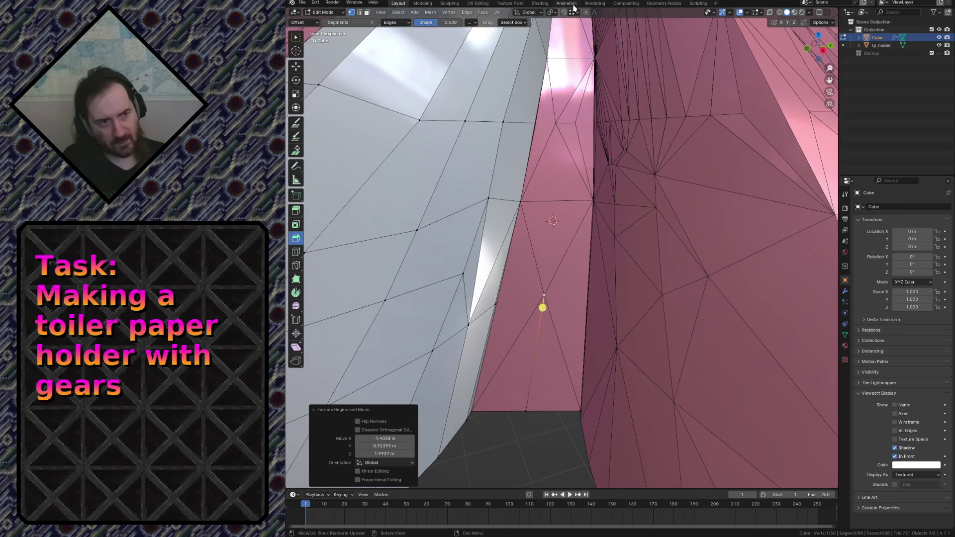
{"action": "left_click", "coordinate": [572, 13]}
{"action": "left_click", "coordinate": [557, 70]}
Step: Snap the new vertices onto the scan's surface and top edge
{"action": "key", "text": "g"}
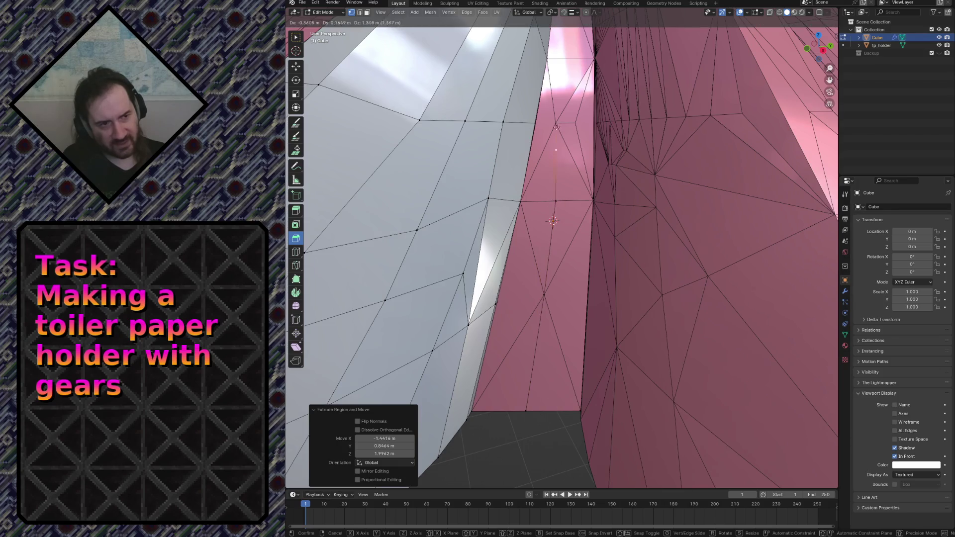
{"action": "middle_click_drag", "start_coordinate": [563, 121], "coordinate": [561, 125]}
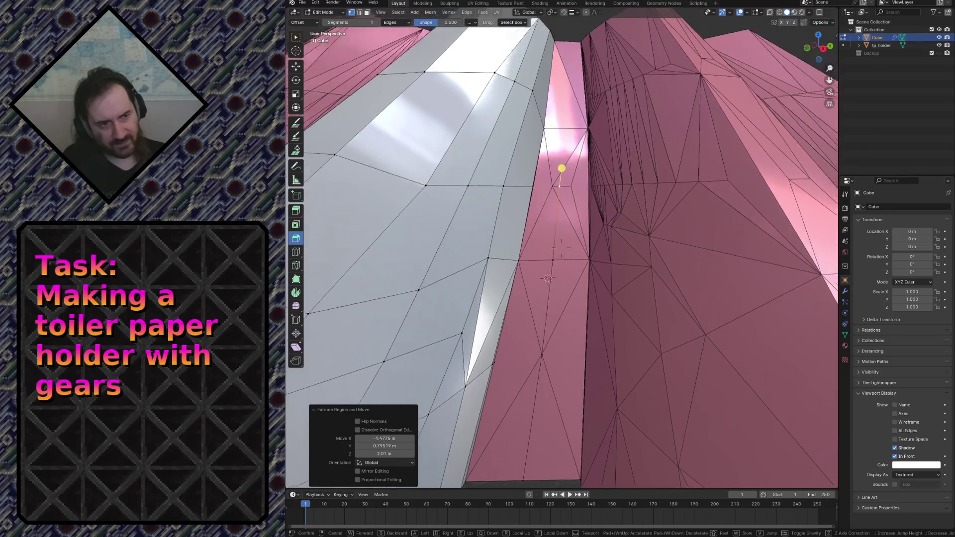
{"action": "left_click", "coordinate": [561, 125]}
{"action": "key", "text": "e"}
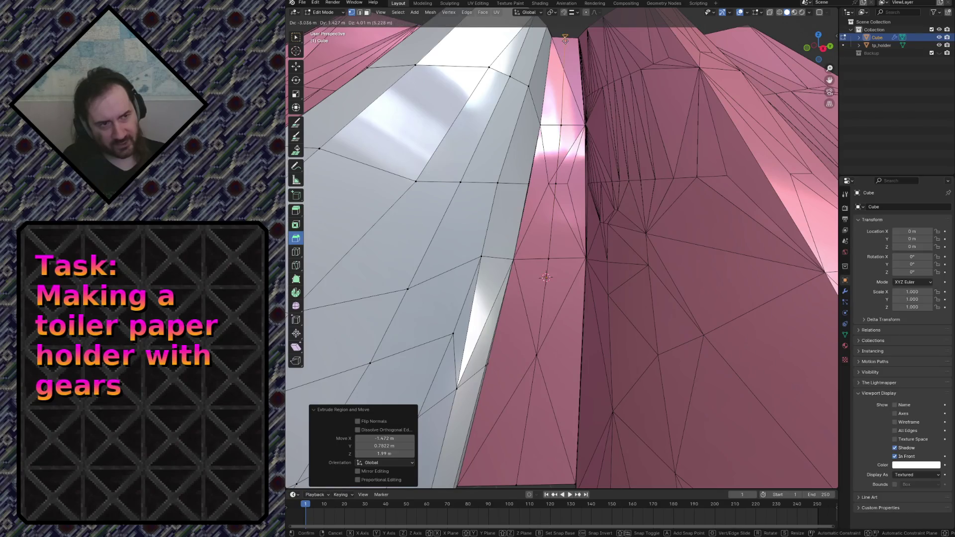
{"action": "left_click", "coordinate": [565, 50]}
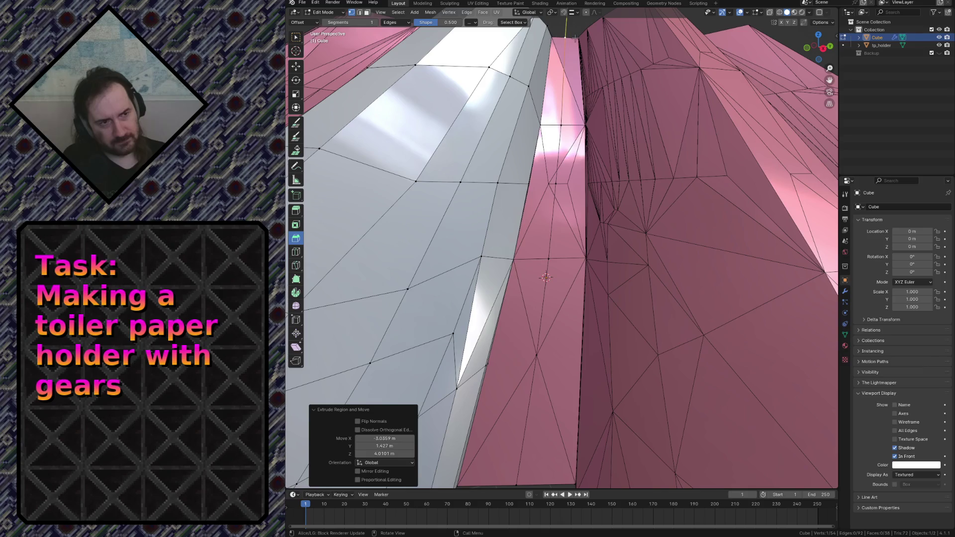
{"action": "key", "text": "g"}
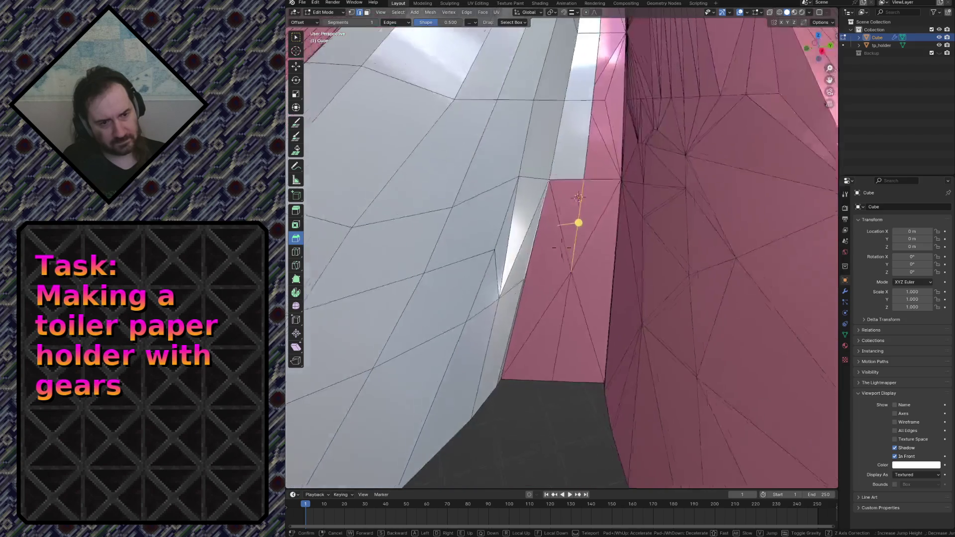
{"action": "scroll", "coordinate": [485, 306], "scroll_direction": "up", "scroll_amount": 3}
{"action": "scroll", "coordinate": [470, 295], "scroll_direction": "up", "scroll_amount": 3}
{"action": "scroll", "coordinate": [448, 280], "scroll_direction": "up", "scroll_amount": 2}
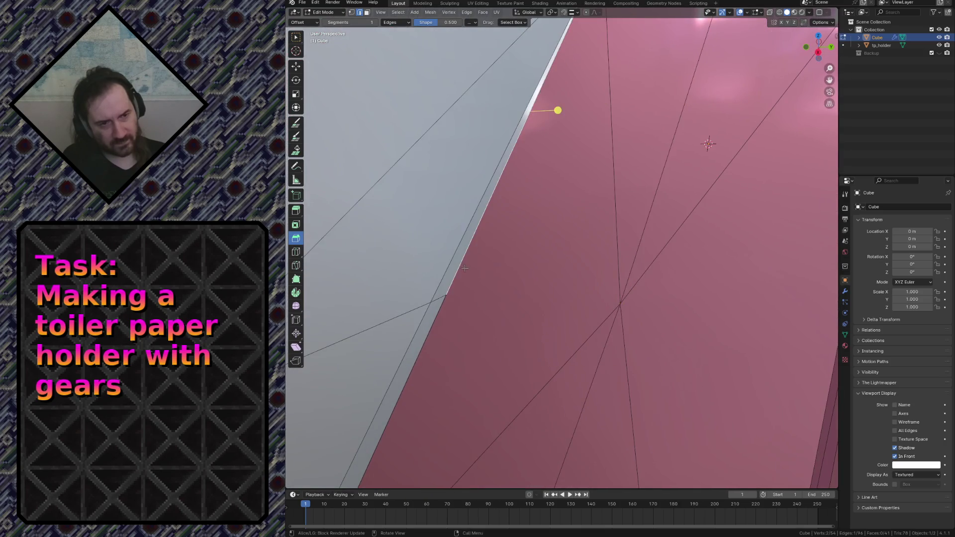
{"action": "left_click", "coordinate": [645, 233]}
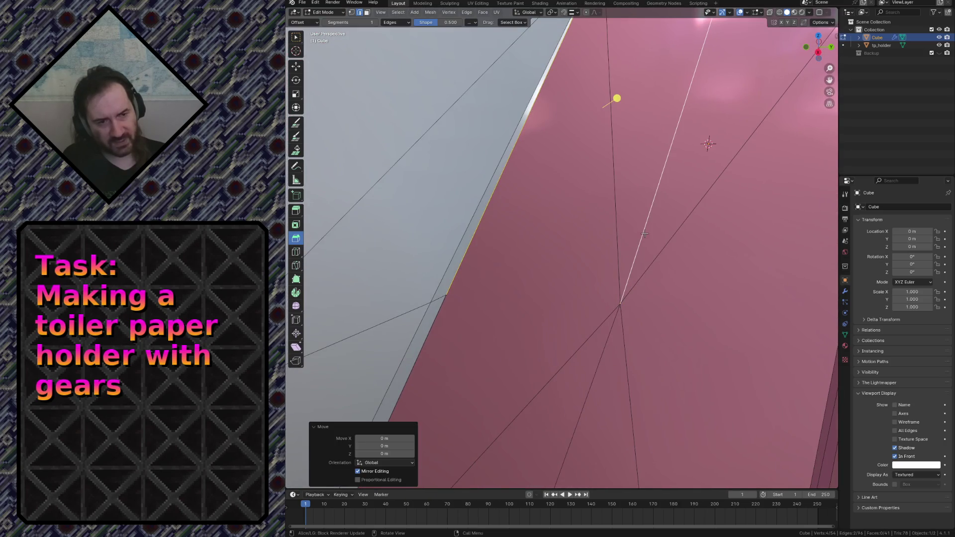
Step: Select the short edge and fill a quad face bridging the strip
{"action": "middle_click_drag", "start_coordinate": [644, 234], "coordinate": [601, 239]}
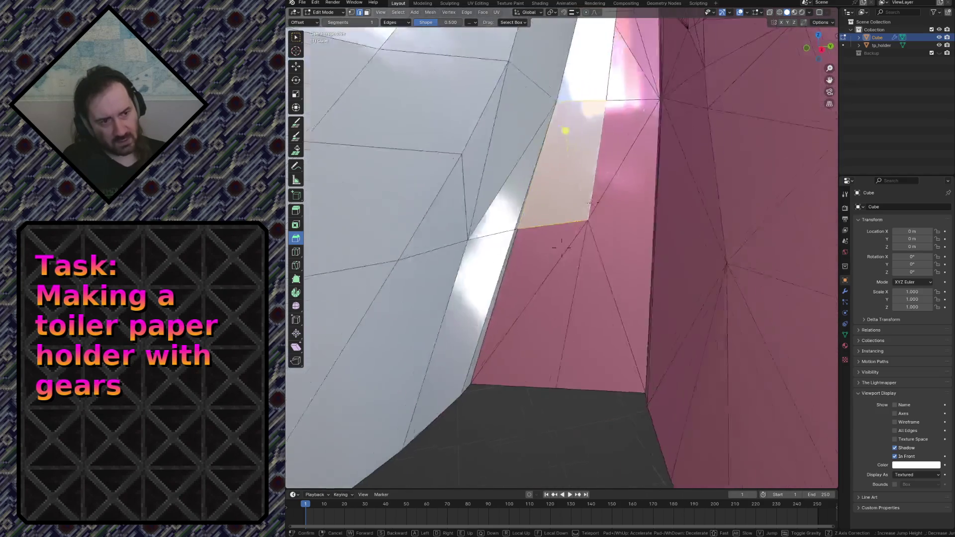
{"action": "left_click", "coordinate": [508, 267]}
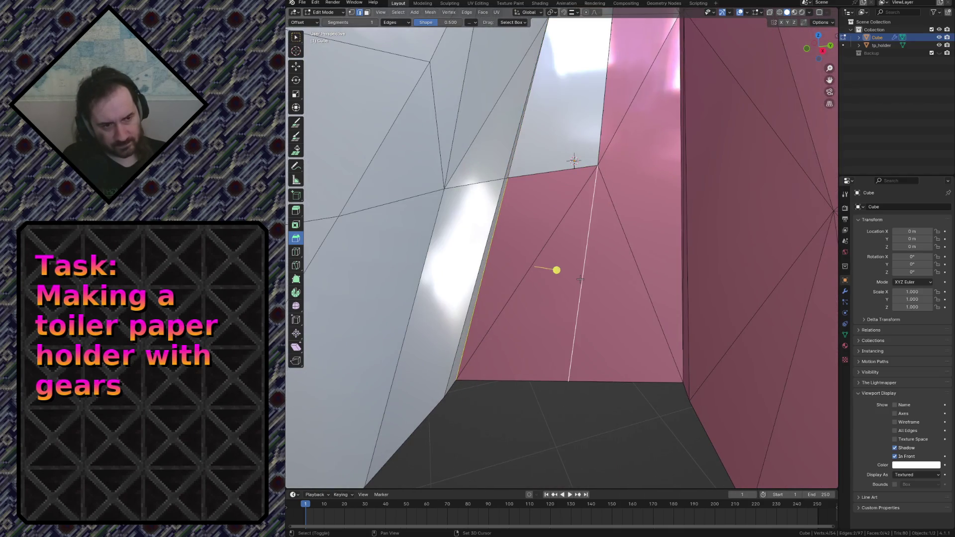
{"action": "key", "text": "f"}
{"action": "key", "text": "shift+grave"}
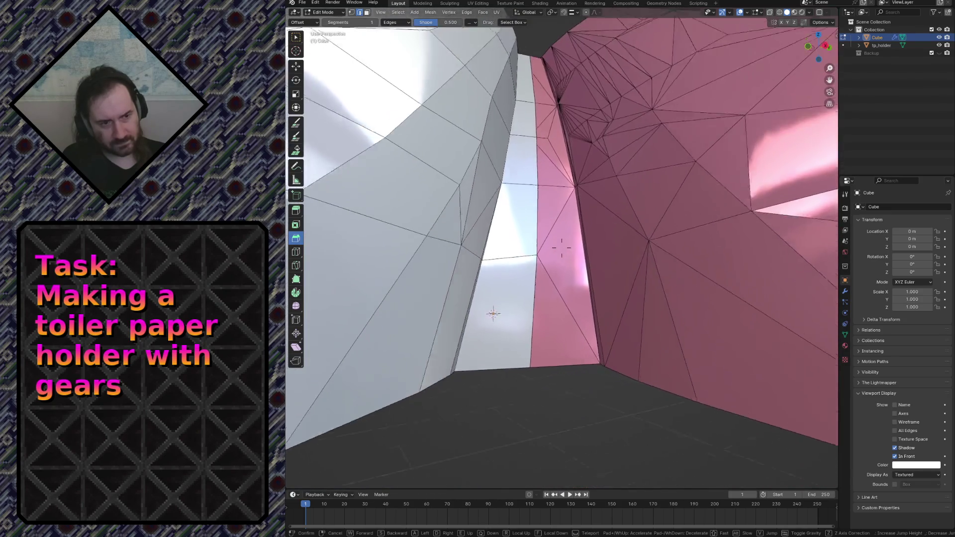
Step: Save the file, nudge the end vertex into place and switch snapping to vertices
{"action": "left_click", "coordinate": [562, 249]}
{"action": "key", "text": "ctrl+s"}
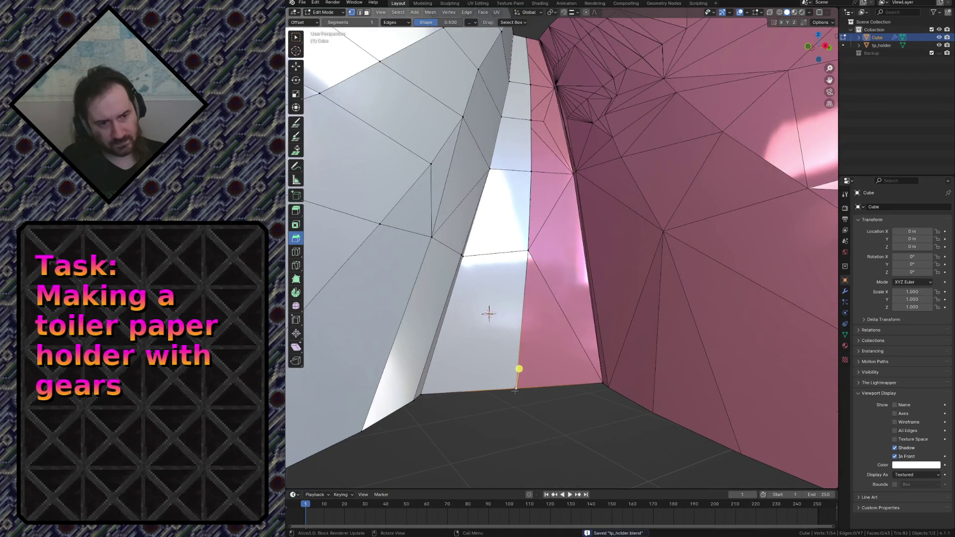
{"action": "key", "text": "g"}
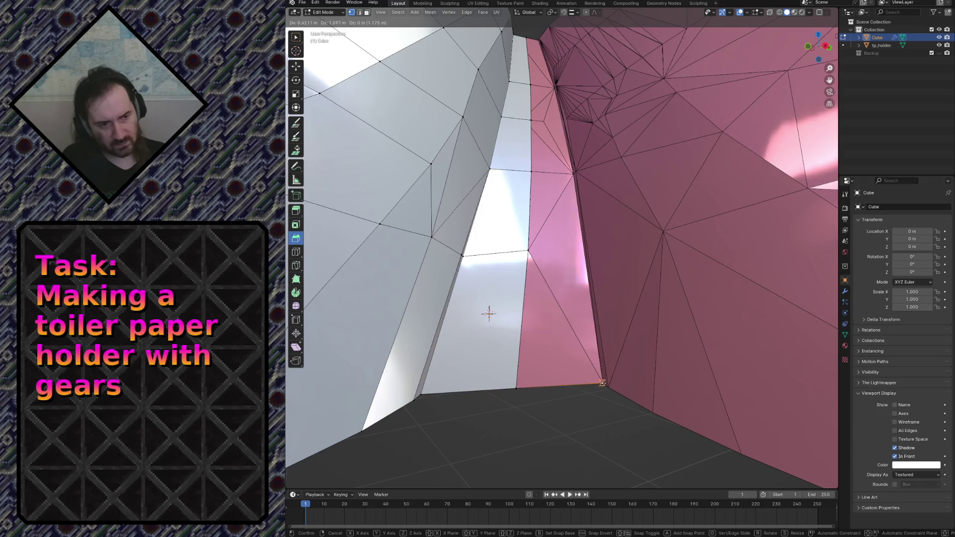
{"action": "left_click", "coordinate": [555, 367]}
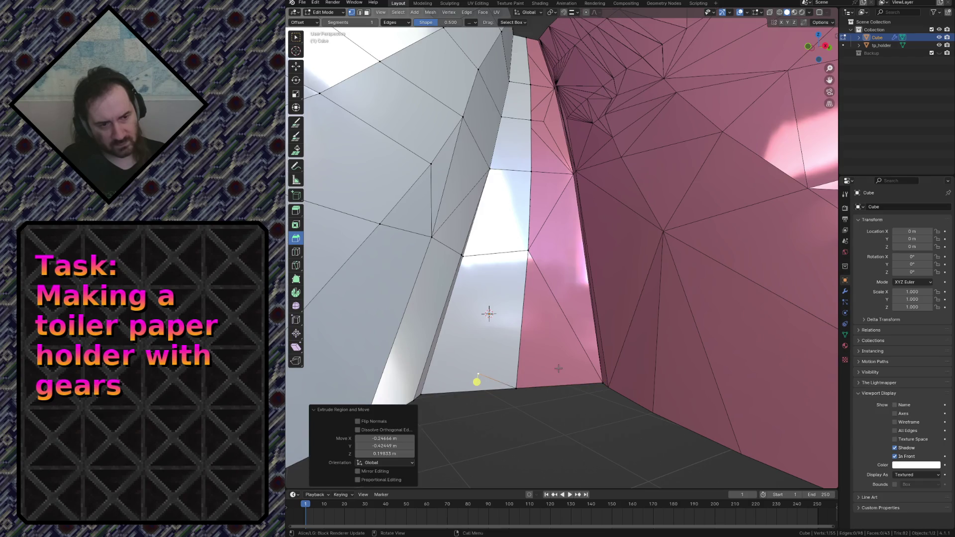
{"action": "left_click", "coordinate": [572, 13]}
{"action": "left_click", "coordinate": [555, 61]}
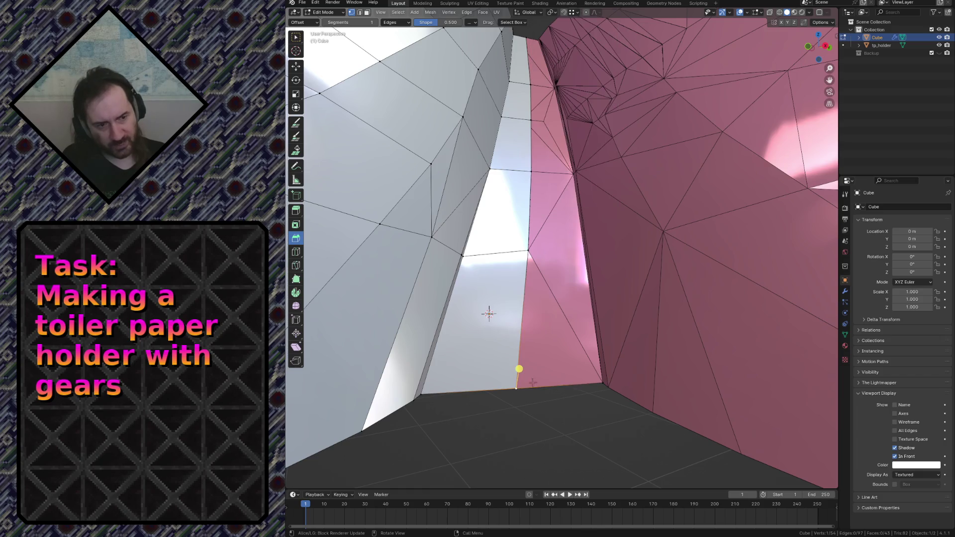
Step: Extrude the strip's end edge snapped onto the far scan vertex and settle its position
{"action": "key", "text": "e"}
{"action": "left_click", "coordinate": [605, 385], "text": "ctrl"}
{"action": "left_click", "coordinate": [529, 249]}
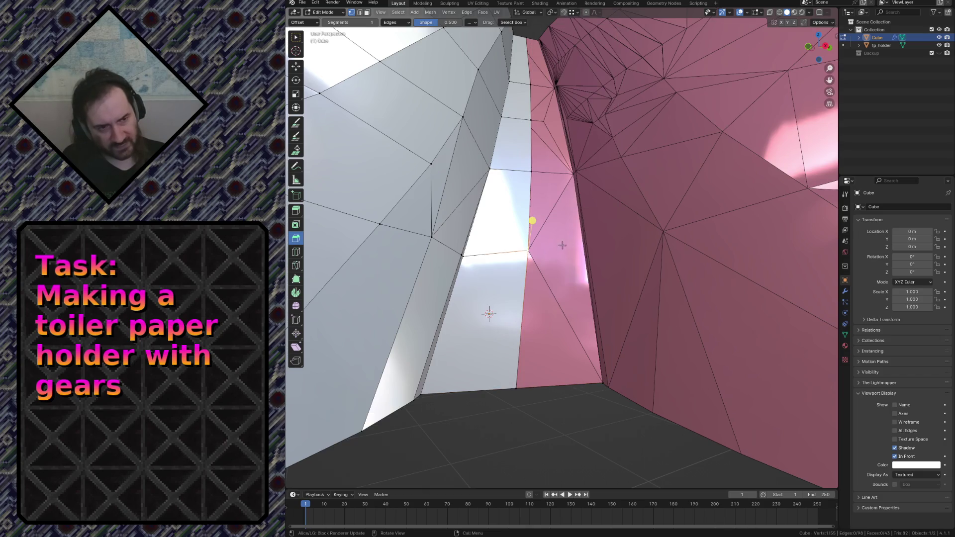
{"action": "key", "text": "g"}
{"action": "left_click", "coordinate": [583, 246], "text": "ctrl"}
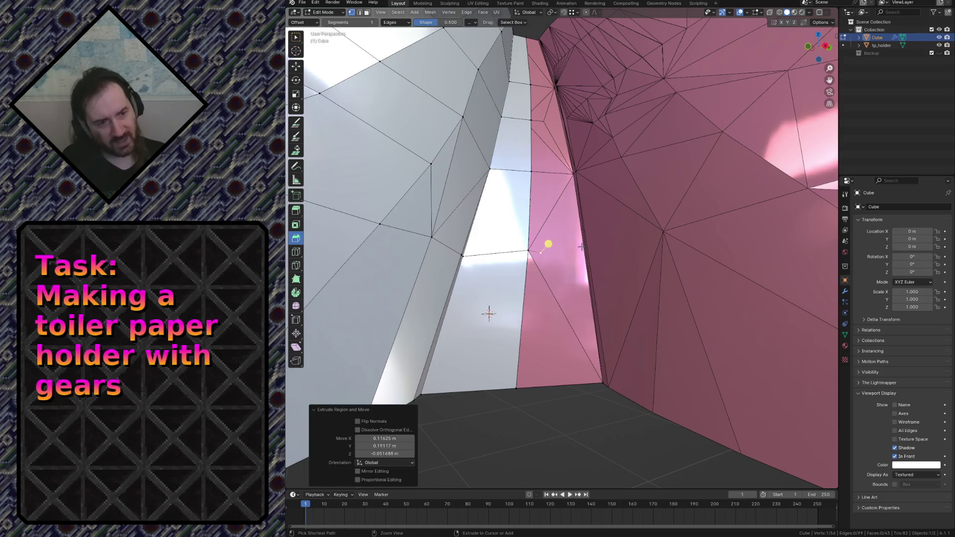
Step: With edge snapping restored, slide the new vertices onto the scan's groove edge
{"action": "middle_click_drag", "start_coordinate": [576, 80], "coordinate": [573, 72]}
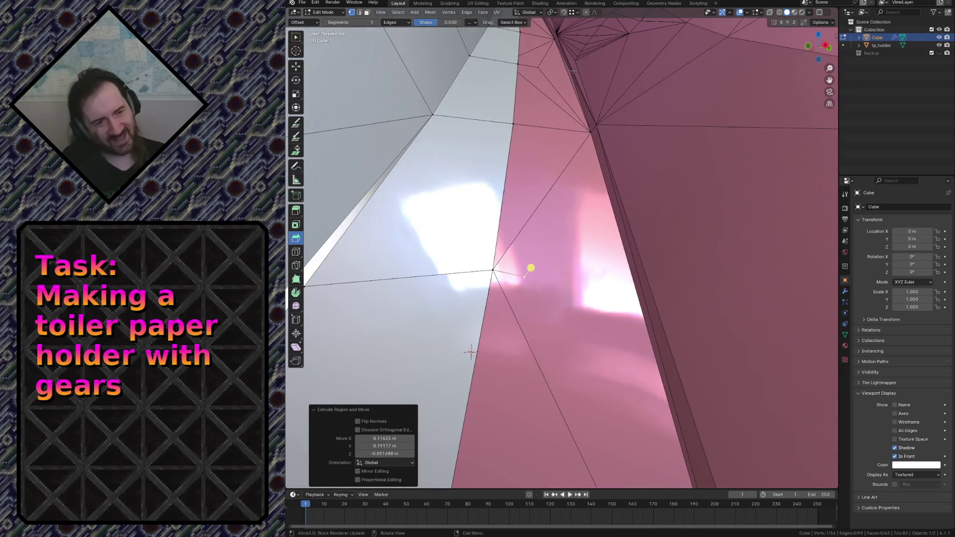
{"action": "left_click", "coordinate": [573, 13]}
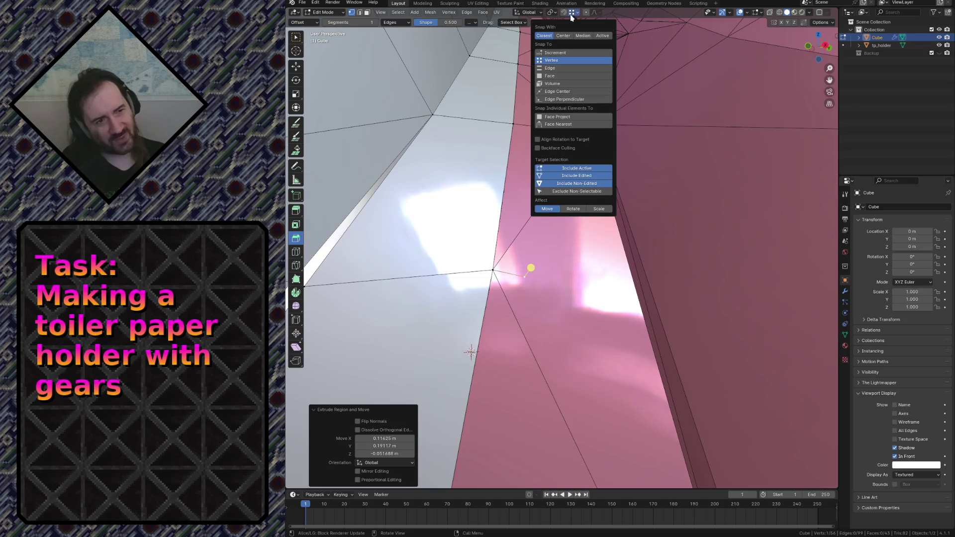
{"action": "left_click", "coordinate": [567, 68]}
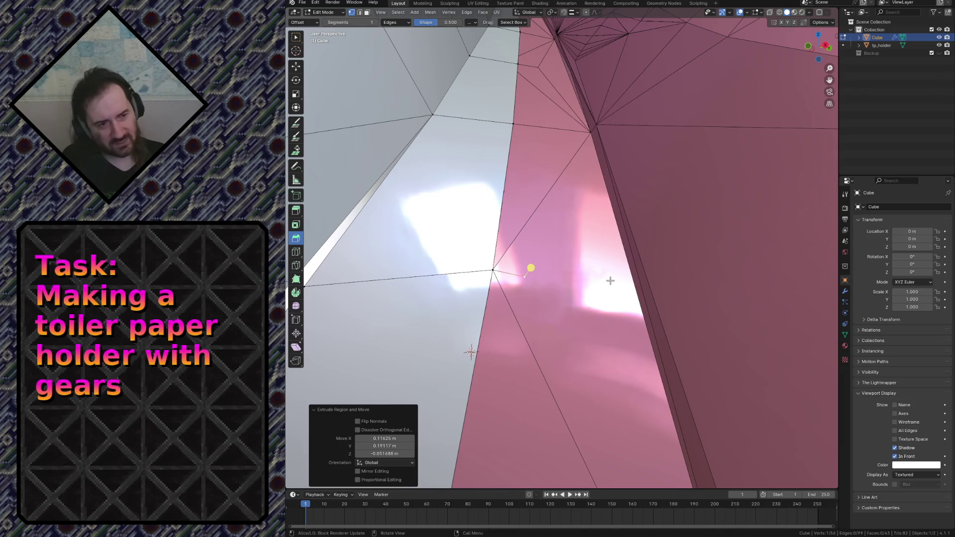
{"action": "key", "text": "g"}
{"action": "left_click", "coordinate": [630, 277]}
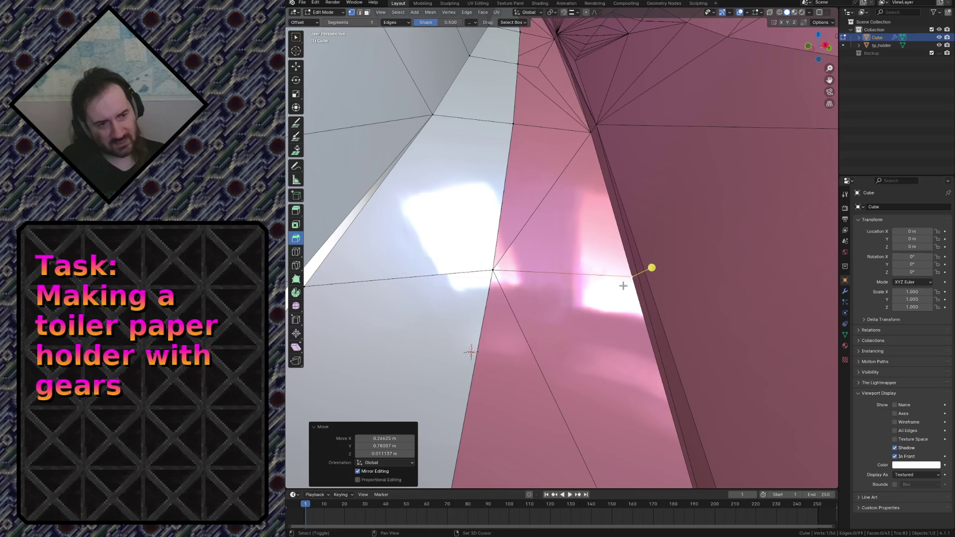
{"action": "key", "text": "shift+grave"}
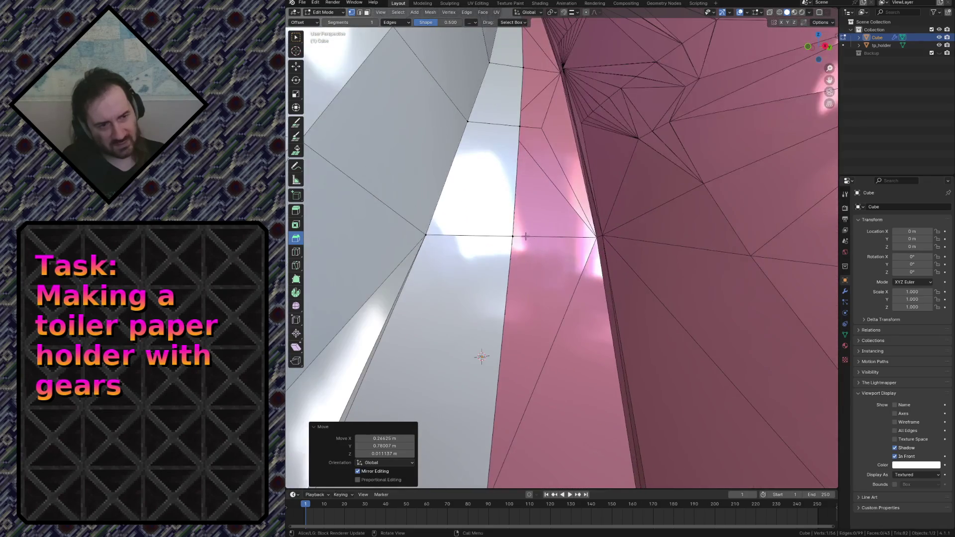
{"action": "left_click", "coordinate": [515, 206]}
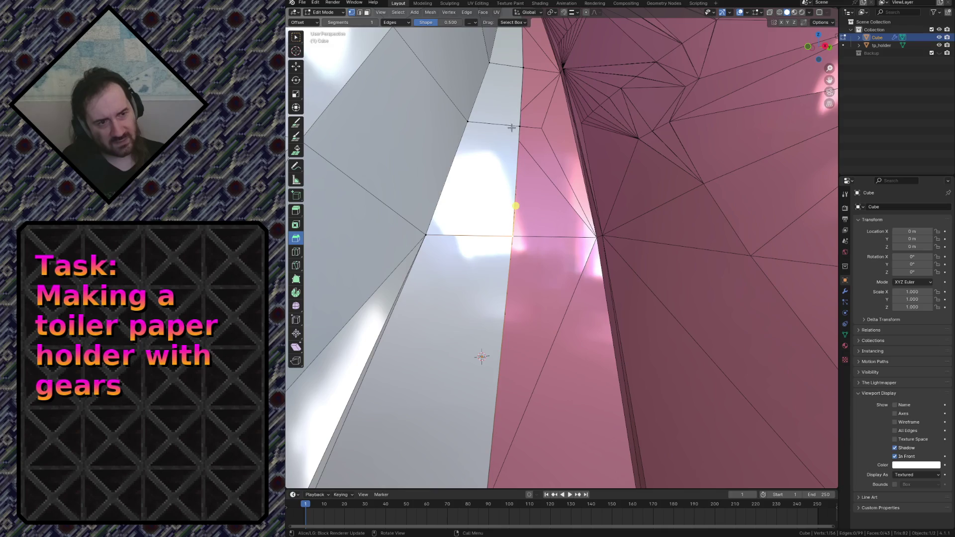
{"action": "key", "text": "g"}
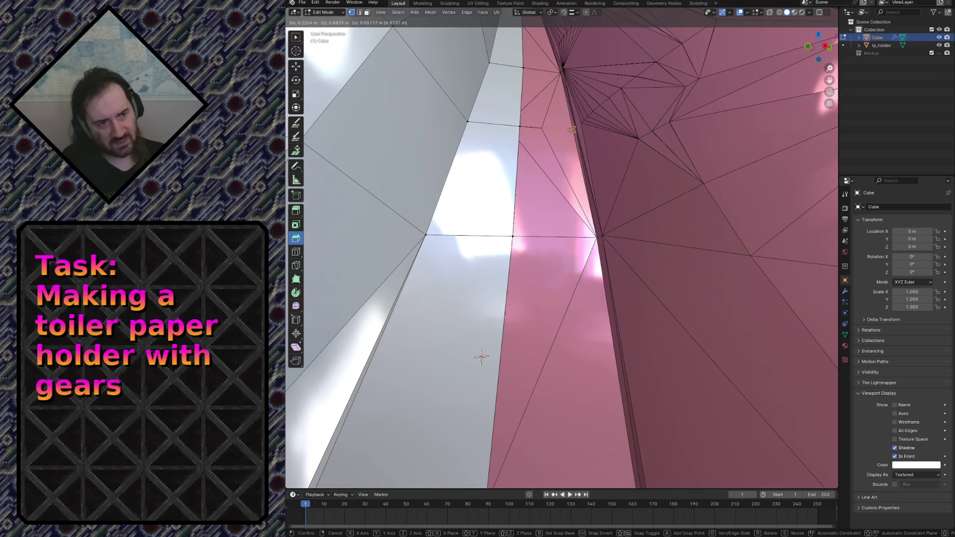
{"action": "left_click", "coordinate": [572, 130]}
Step: Extrude the strip's end faces further along the groove with snapping adjusted
{"action": "key", "text": "shift+grave"}
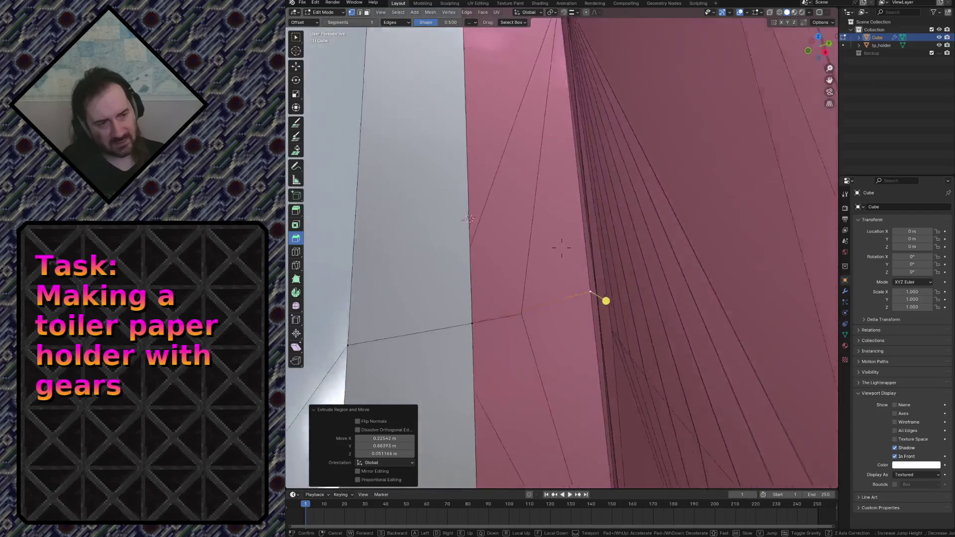
{"action": "left_click", "coordinate": [486, 158]}
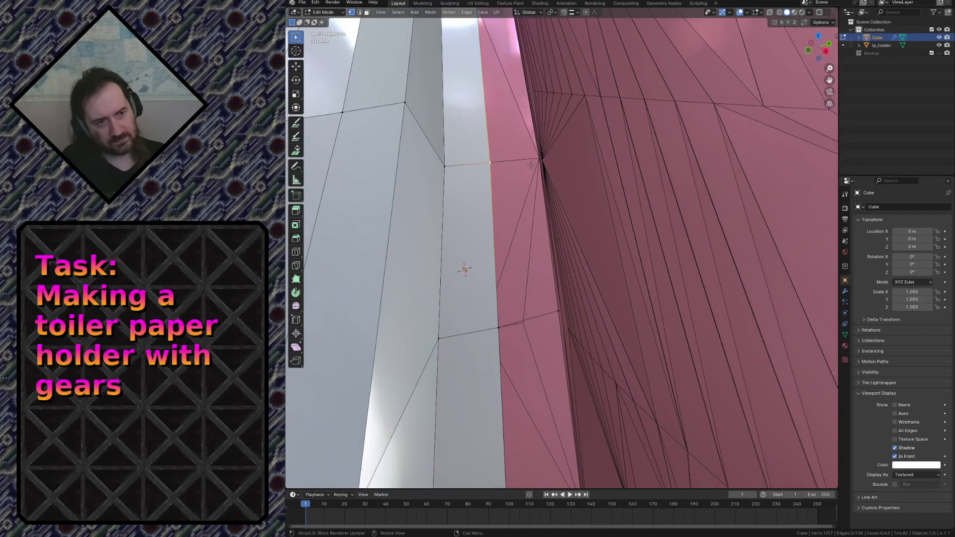
{"action": "middle_click_drag", "start_coordinate": [465, 269], "coordinate": [468, 371]}
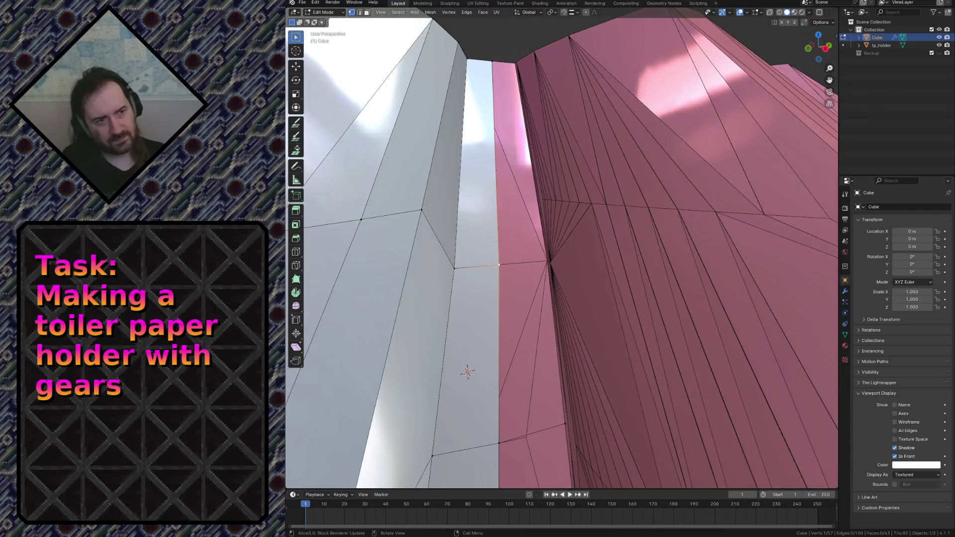
{"action": "left_click", "coordinate": [574, 13]}
{"action": "left_click", "coordinate": [557, 60]}
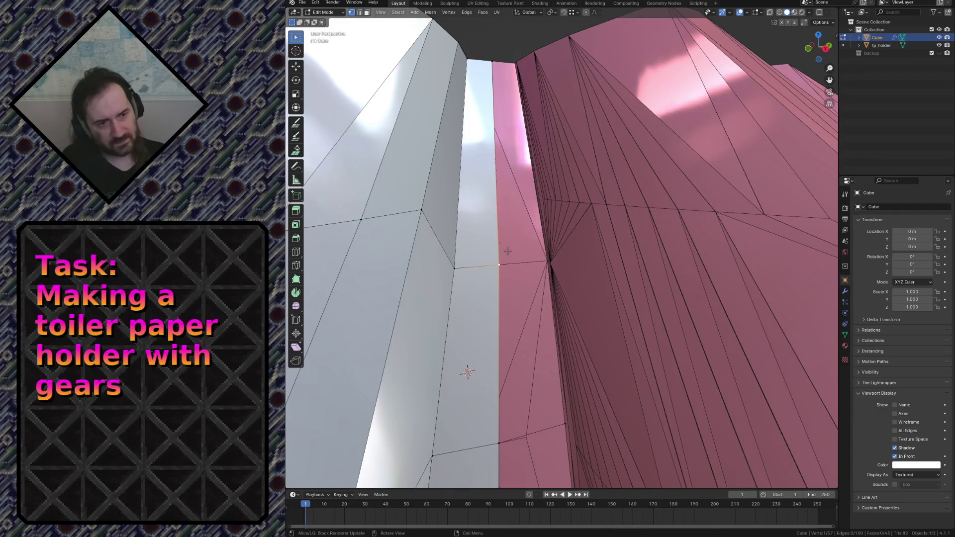
{"action": "key", "text": "e"}
{"action": "key", "text": "Return"}
{"action": "key", "text": "shift+grave"}
{"action": "left_click", "coordinate": [534, 296]}
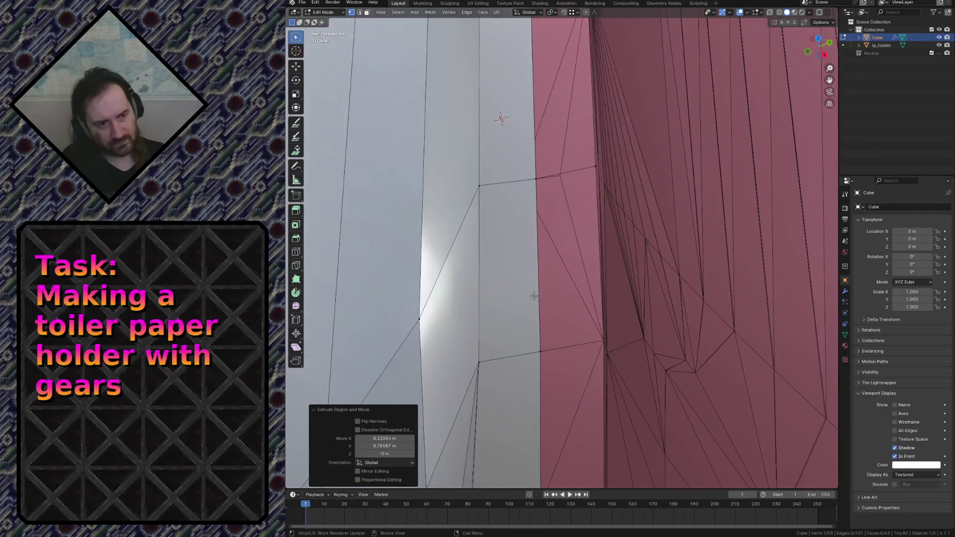
Step: Select the whole strip mesh and fly the view back to frame it
{"action": "key", "text": "a"}
{"action": "key", "text": "shift+grave"}
{"action": "key", "text": "s"}
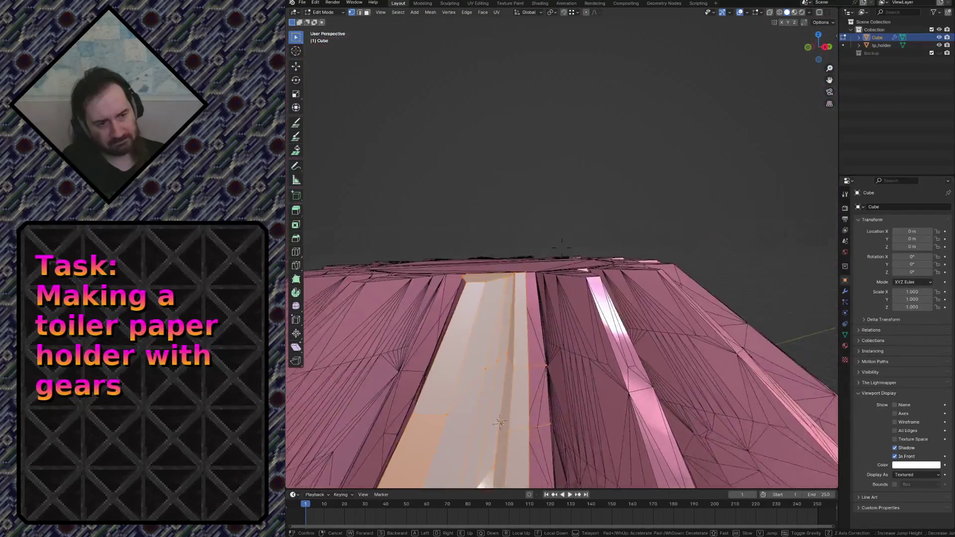
{"action": "key", "text": "w"}
Step: Extrude the selected end faces once more and pull the view back over the gear top
{"action": "left_click", "coordinate": [562, 249]}
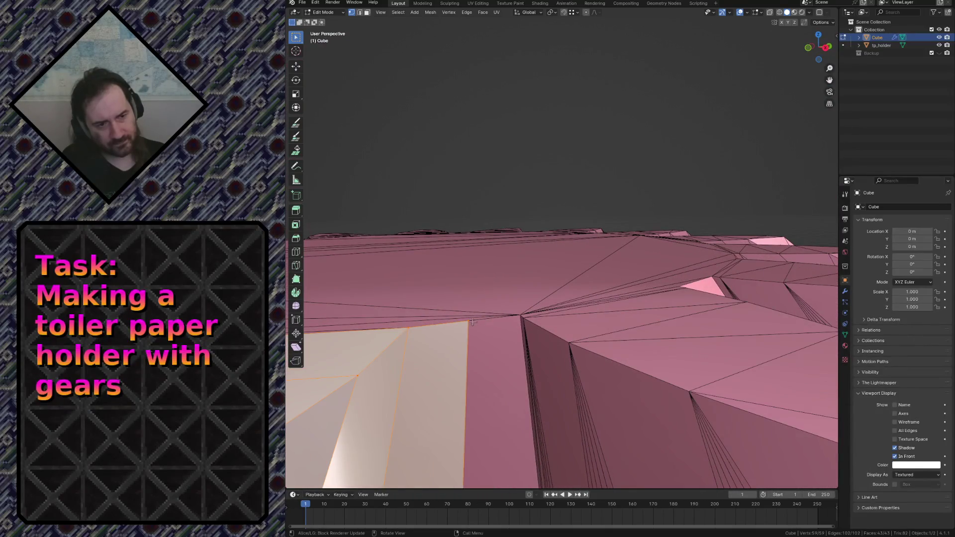
{"action": "key", "text": "e"}
{"action": "key", "text": "Return"}
{"action": "key", "text": "shift+grave"}
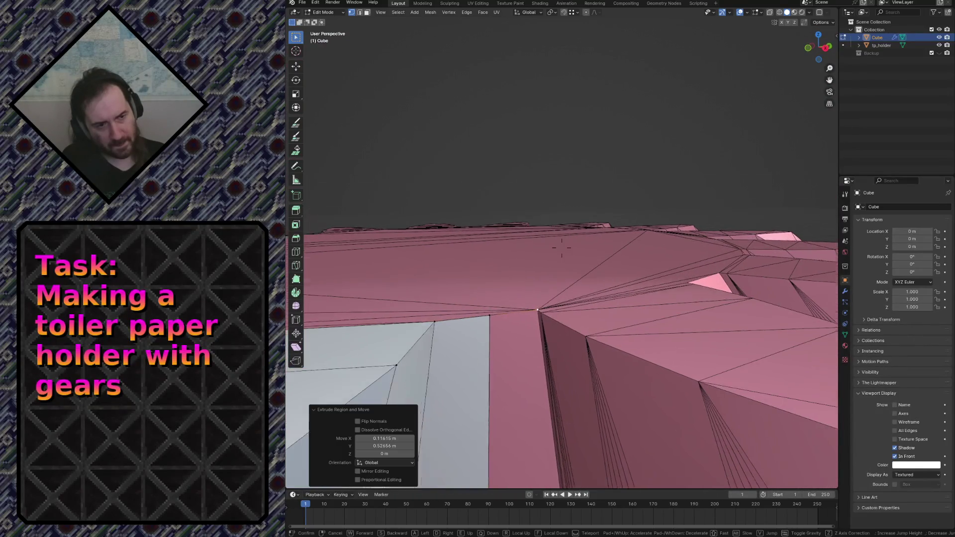
{"action": "key", "text": "s"}
{"action": "left_click", "coordinate": [518, 335]}
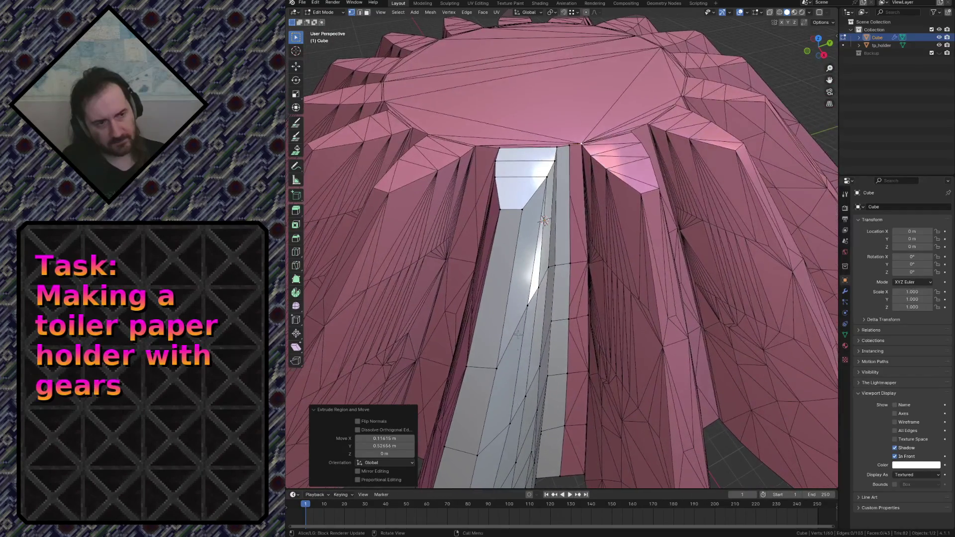
Step: In face select, pick the column of narrow side faces down the strip and save the file
{"action": "key", "text": "3"}
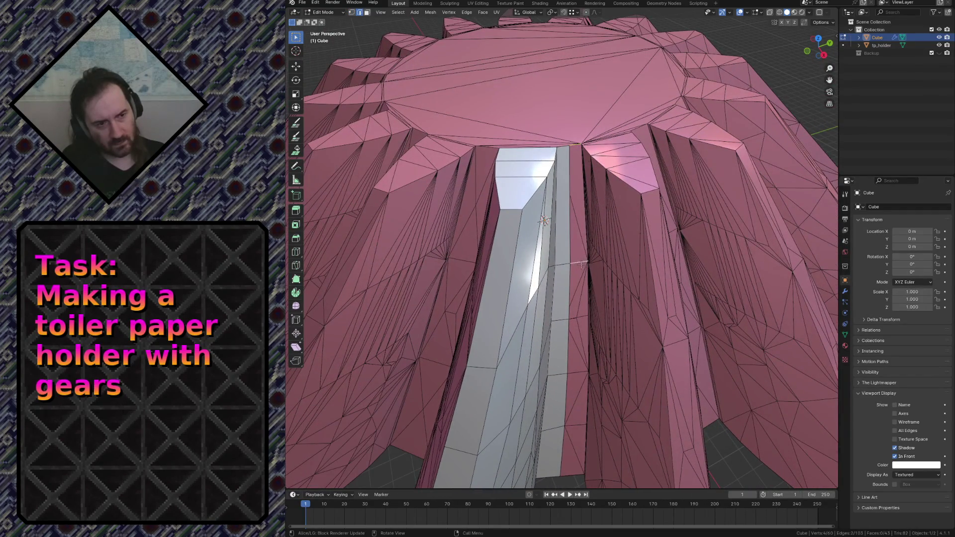
{"action": "left_click", "coordinate": [581, 263]}
{"action": "left_click", "coordinate": [585, 281]}
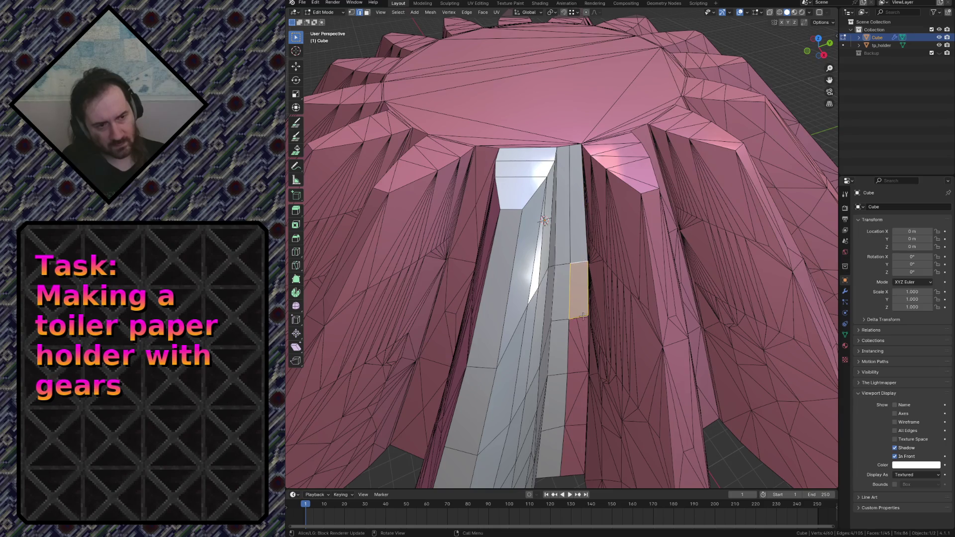
{"action": "left_click", "coordinate": [581, 367]}
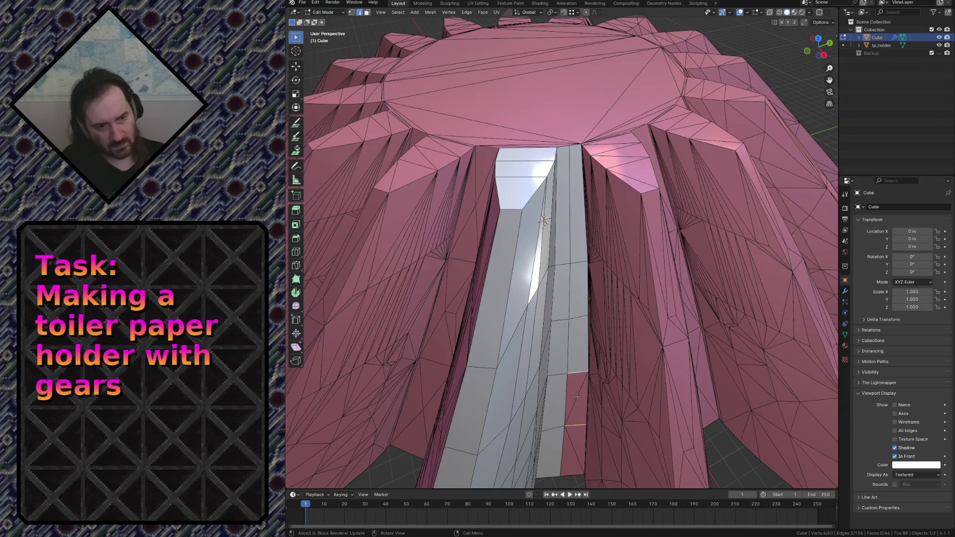
{"action": "left_click", "coordinate": [578, 396]}
{"action": "key", "text": "alt+n"}
{"action": "left_click", "coordinate": [573, 449]}
{"action": "key", "text": "ctrl+s"}
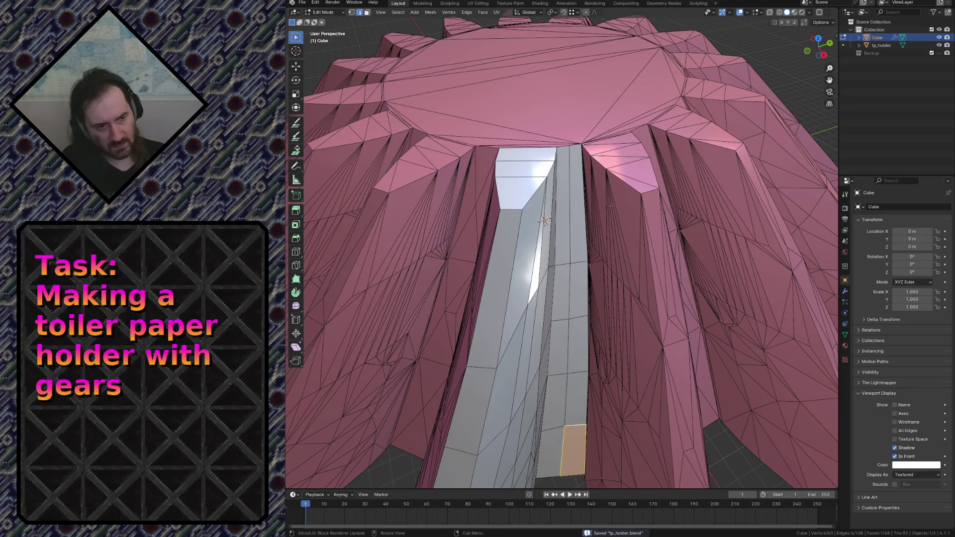
Step: Clear the selection and fly in close to inspect the grey strip
{"action": "key", "text": "a"}
{"action": "key", "text": "alt+a"}
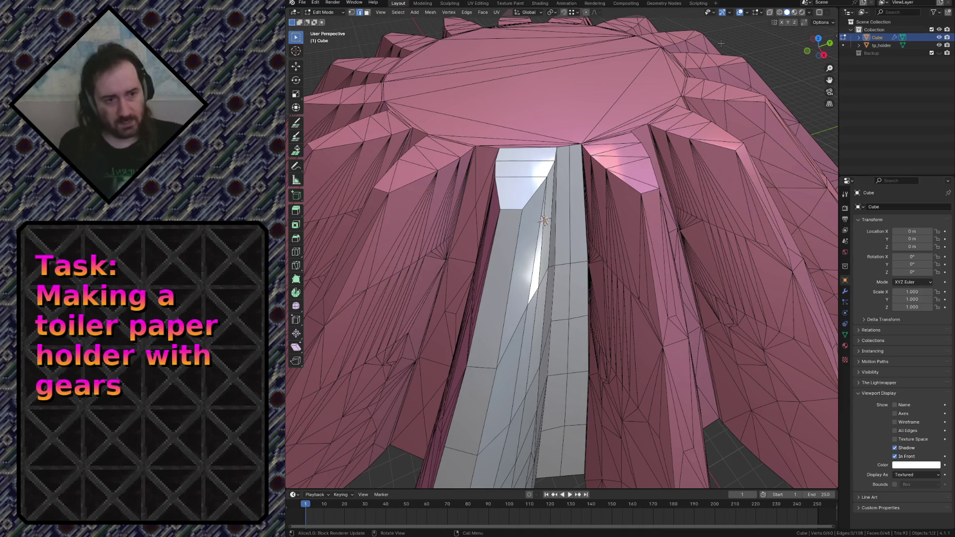
{"action": "key", "text": "shift+grave"}
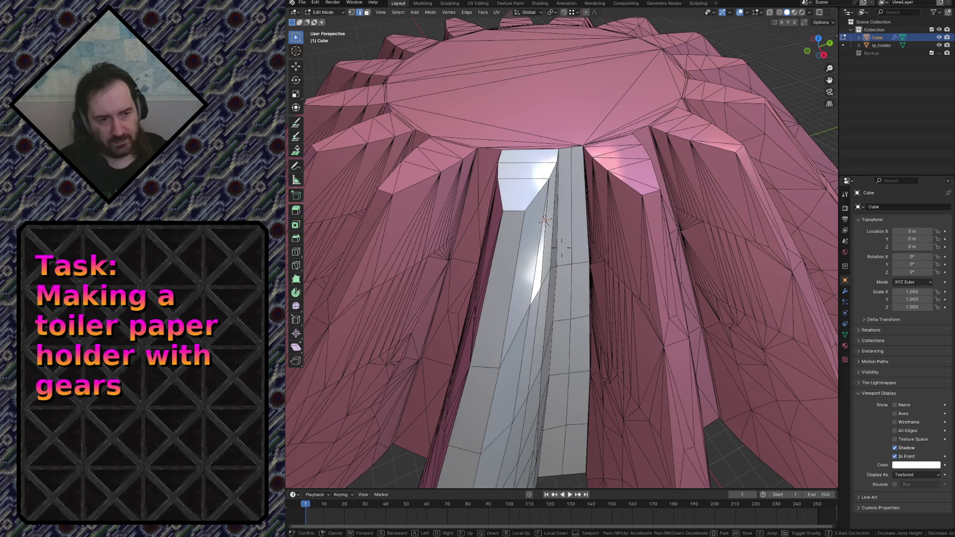
{"action": "key", "text": "w"}
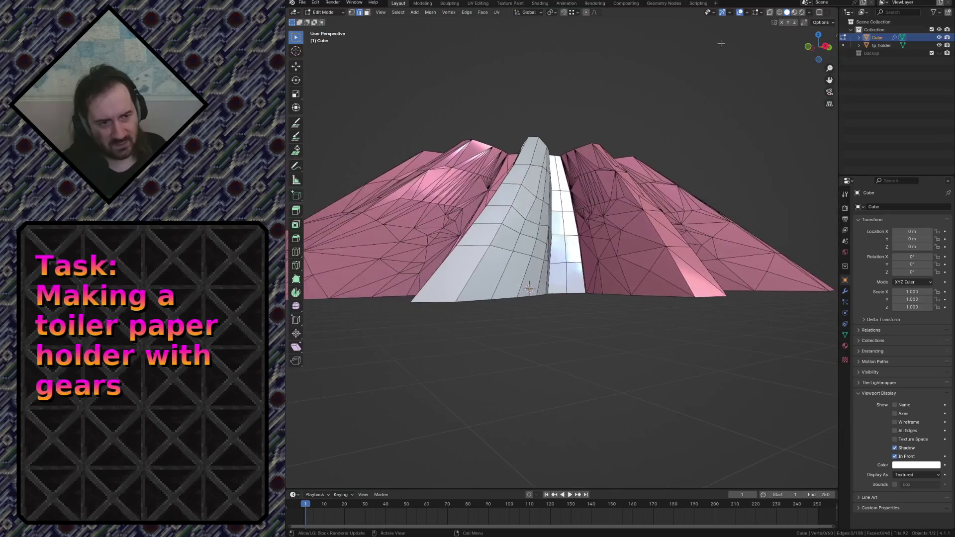
{"action": "left_click", "coordinate": [721, 44]}
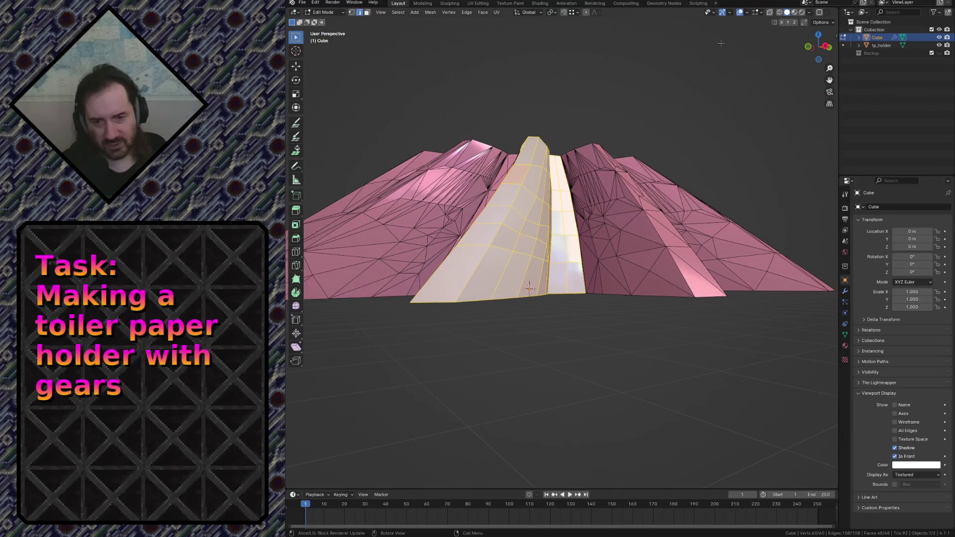
Step: Fly the view over to the strip and select the whole linked grey mesh
{"action": "key", "text": "F3"}
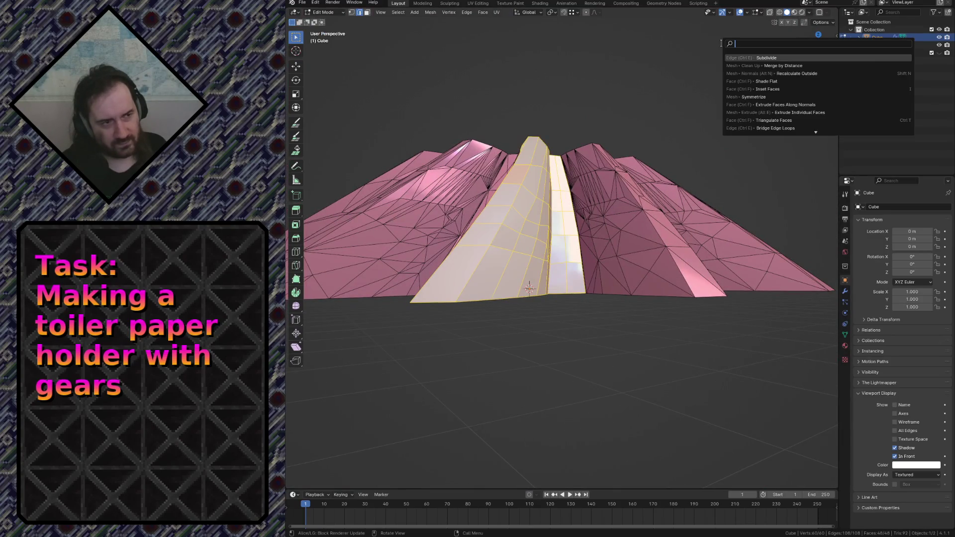
{"action": "key", "text": "Escape"}
{"action": "key", "text": "alt+a"}
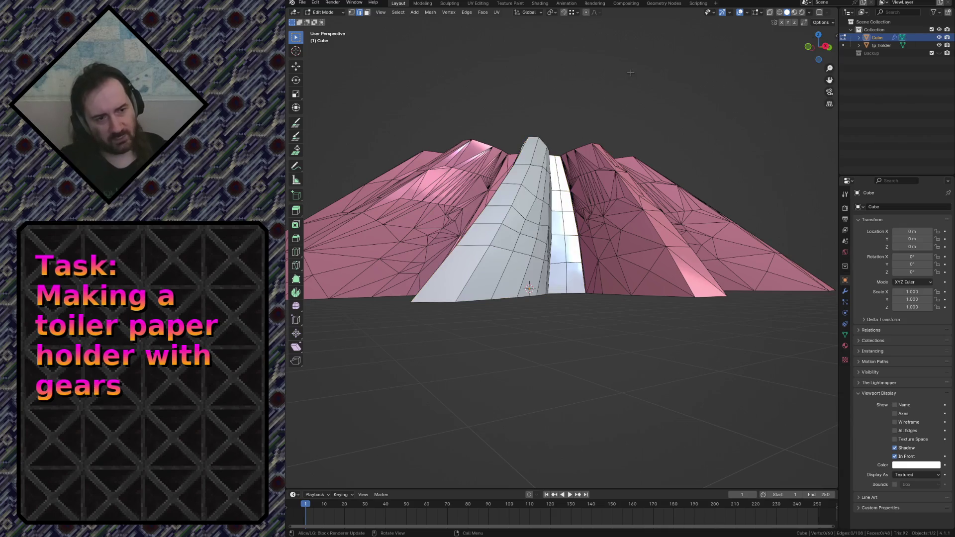
{"action": "key", "text": "shift+grave"}
{"action": "key", "text": "w"}
{"action": "key", "text": "s"}
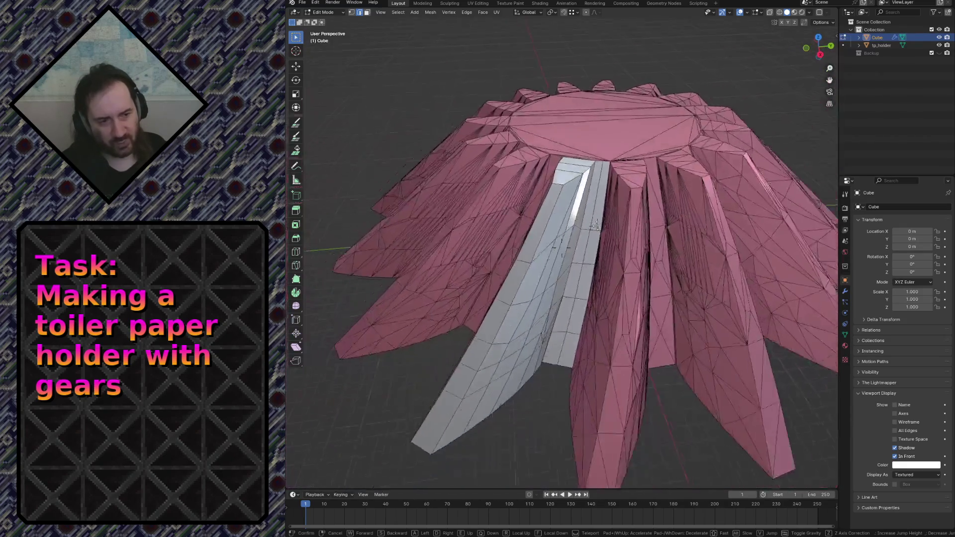
{"action": "key", "text": "w"}
{"action": "left_click", "coordinate": [642, 73]}
{"action": "key", "text": "l"}
Step: Run Smooth Vertex Weights from the F3 search, then undo it
{"action": "key", "text": "F3"}
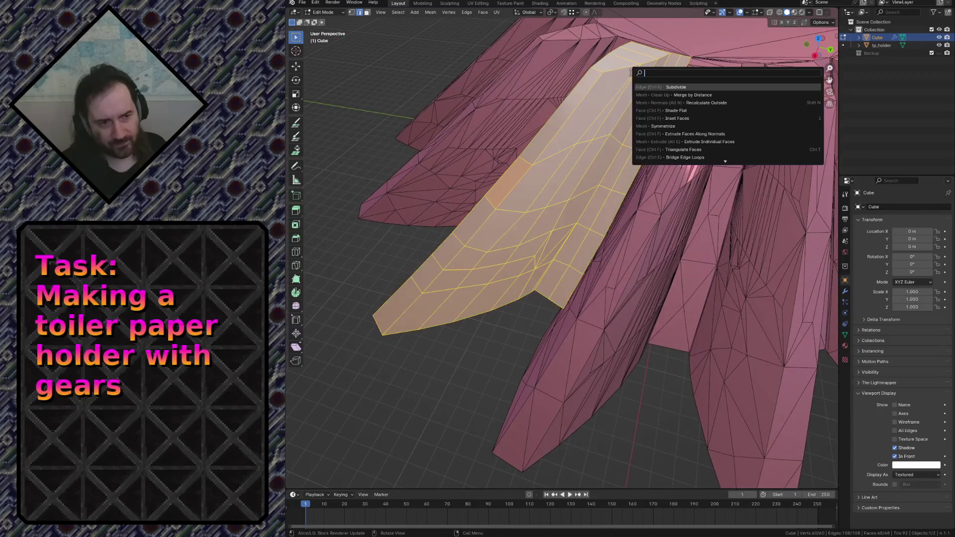
{"action": "type", "text": "smooth"}
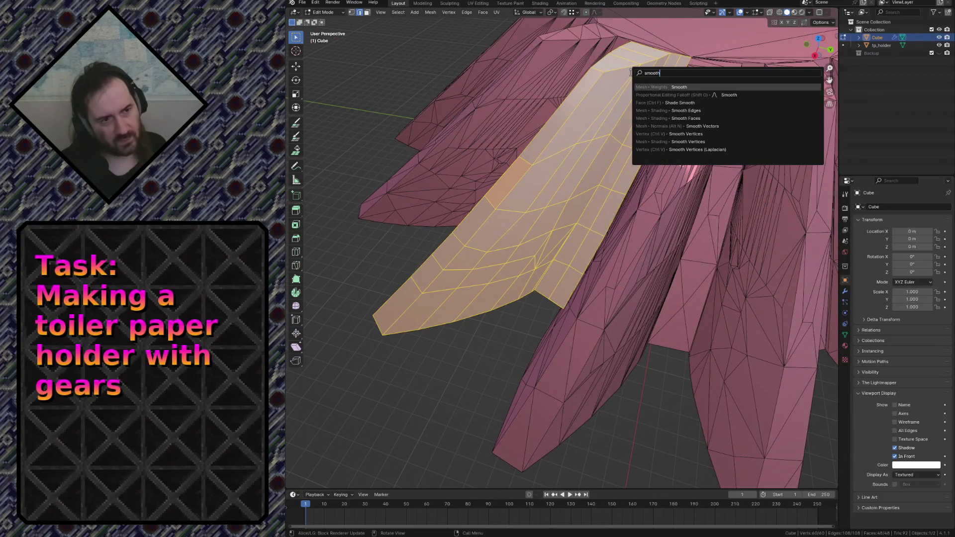
{"action": "key", "text": "Return"}
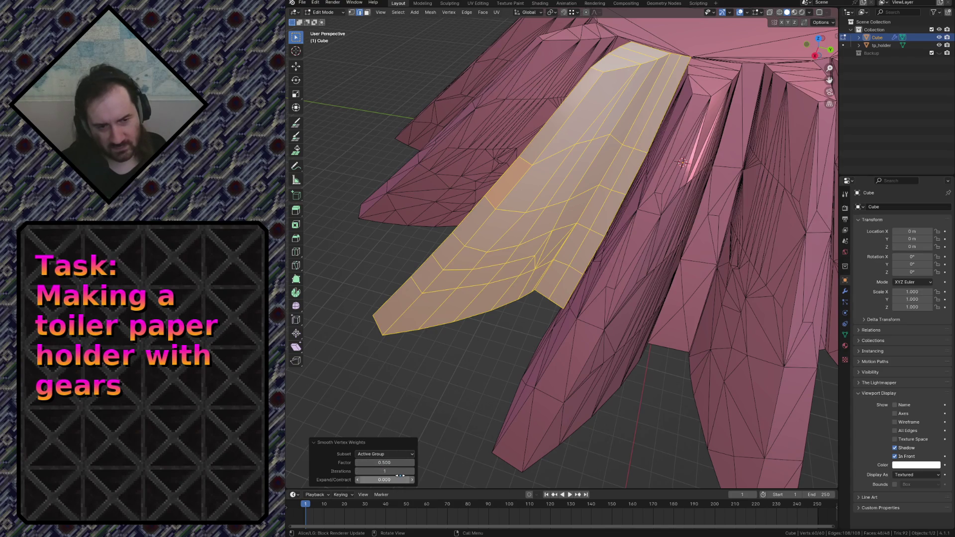
{"action": "mouse_move", "coordinate": [384, 471]}
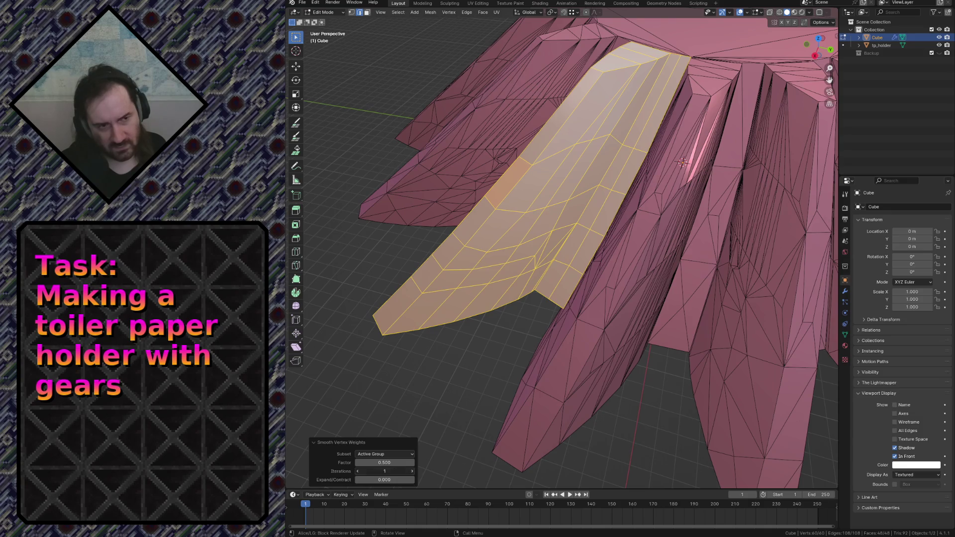
{"action": "left_click", "coordinate": [358, 472]}
{"action": "key", "text": "ctrl+z"}
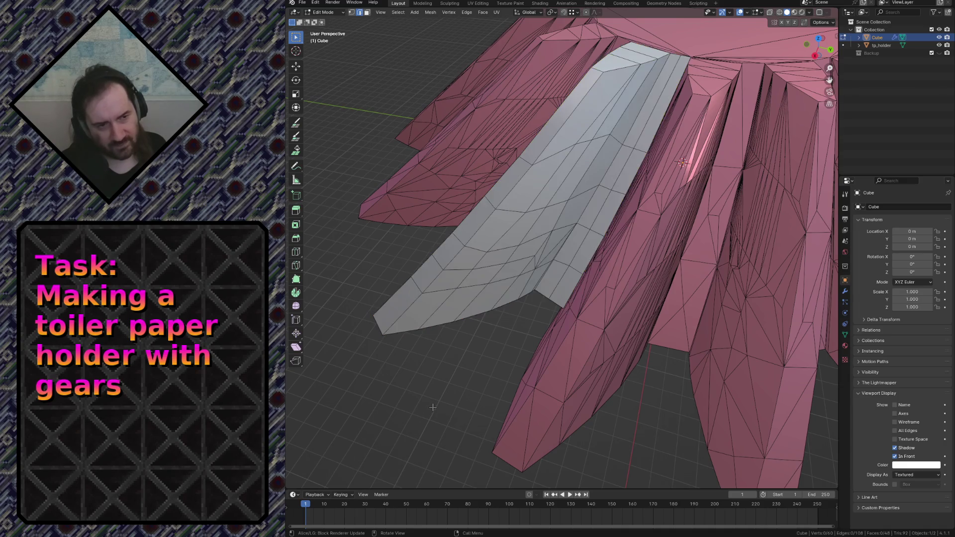
Step: Run Smooth Vertices on the whole strip instead and back the view away
{"action": "key", "text": "F3"}
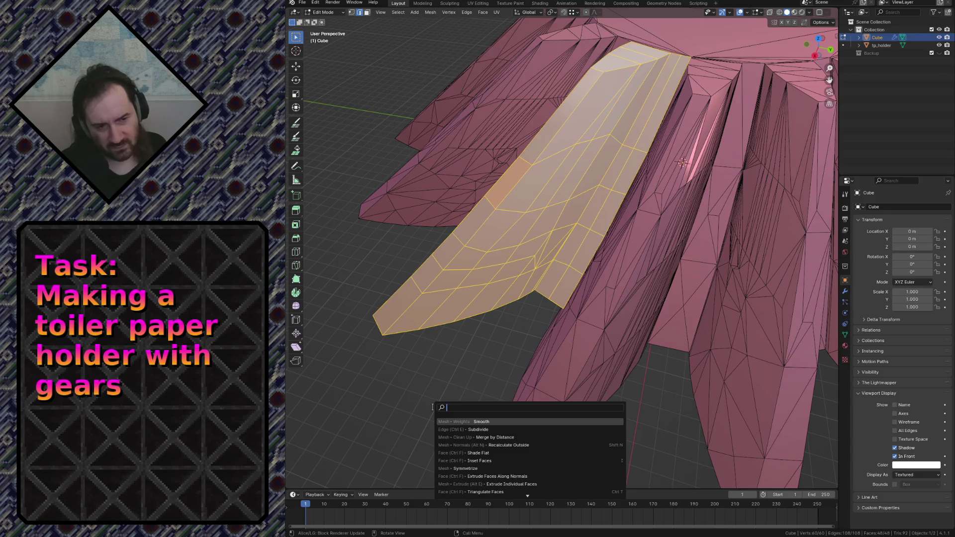
{"action": "type", "text": "smooth"}
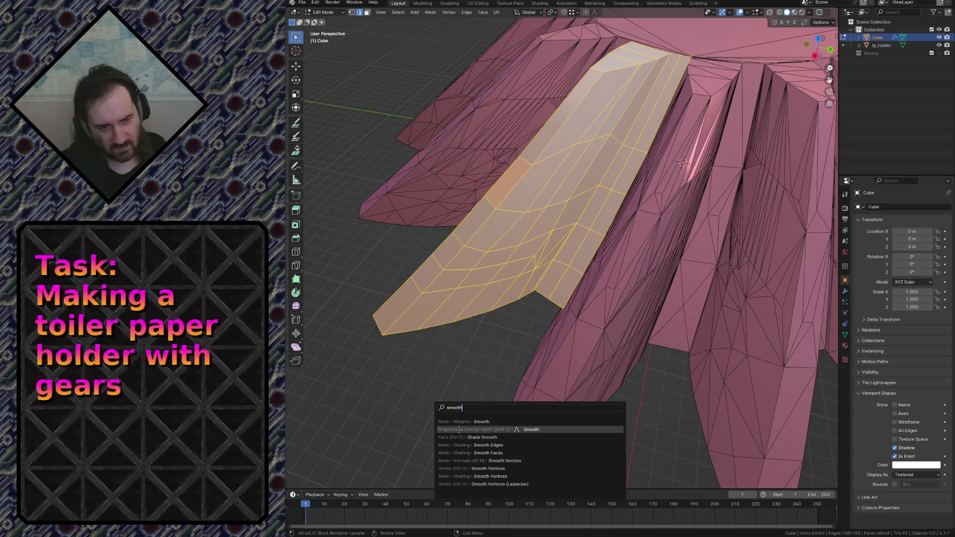
{"action": "left_click", "coordinate": [462, 476]}
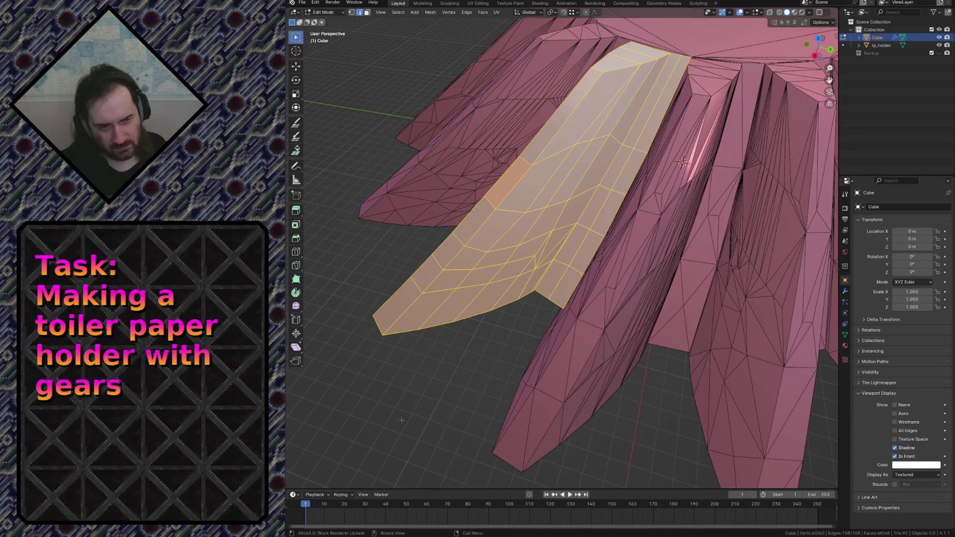
{"action": "key", "text": "shift+grave"}
{"action": "key", "text": "s"}
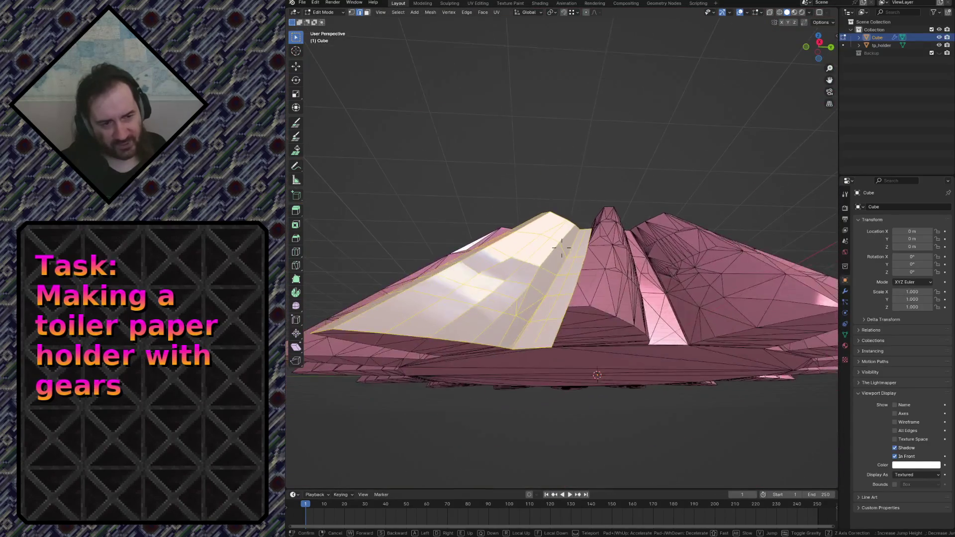
Step: Fly up close to the strip surface and clear the selection
{"action": "key", "text": "w"}
{"action": "key", "text": "s"}
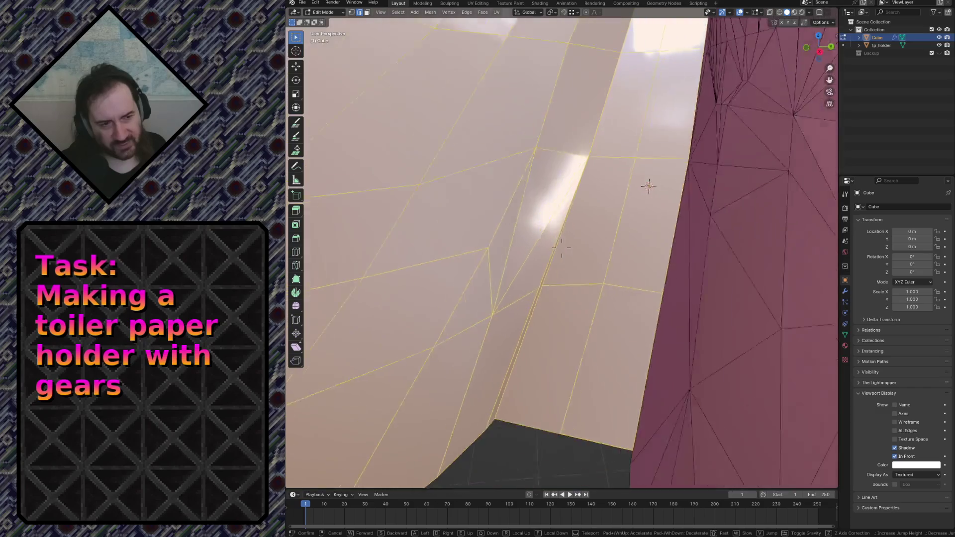
{"action": "key", "text": "w"}
{"action": "key", "text": "s"}
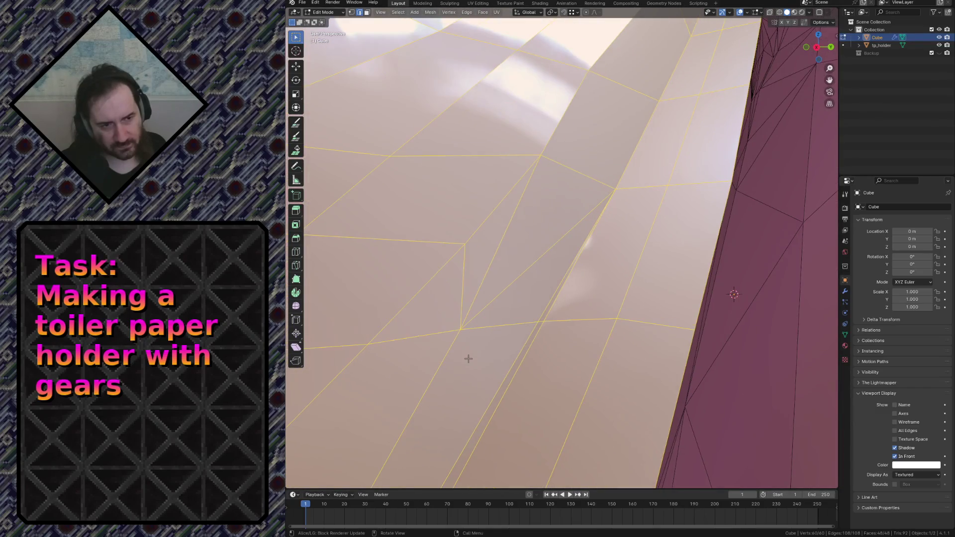
{"action": "left_click", "coordinate": [561, 248]}
{"action": "key", "text": "alt+a"}
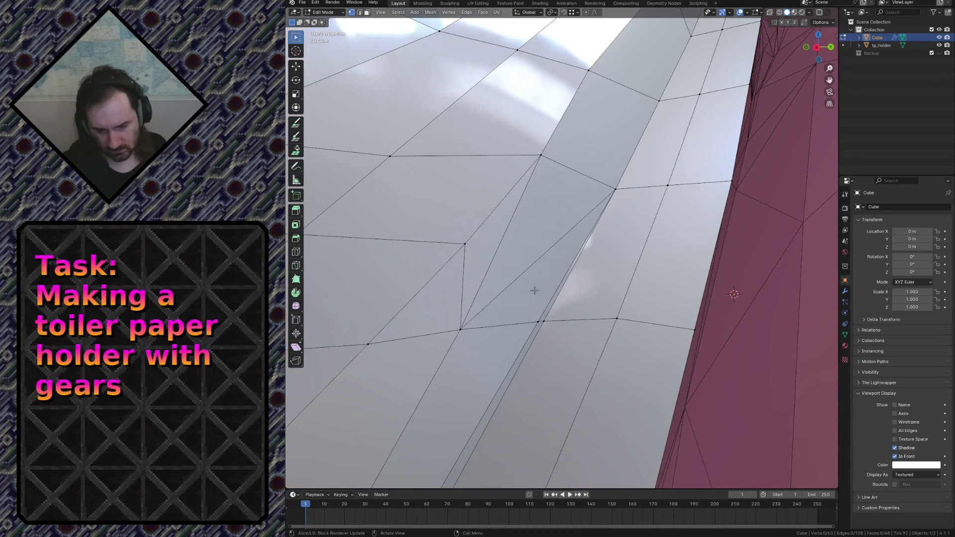
Step: Cut a new edge across the strip's faces with the knife (K), undoing a stray change
{"action": "key", "text": "k"}
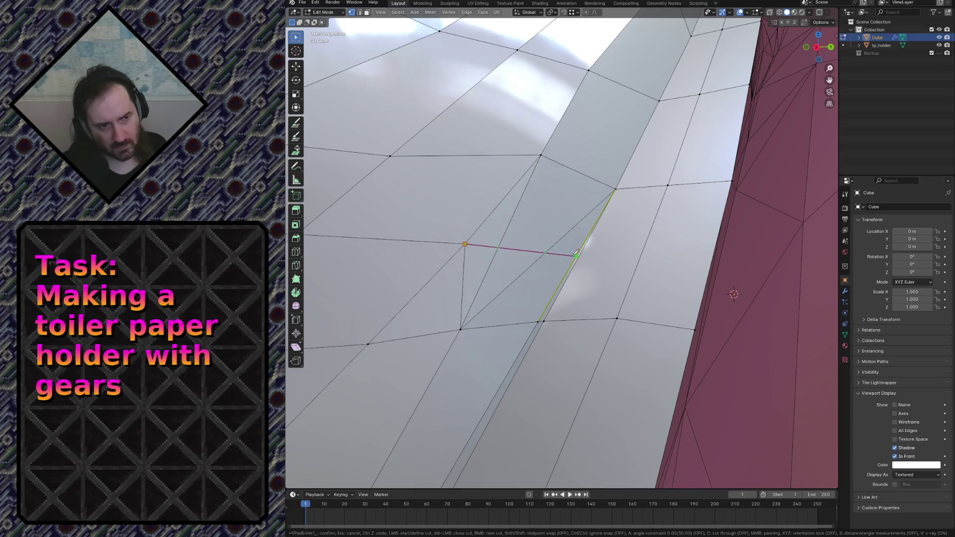
{"action": "left_click", "coordinate": [579, 253]}
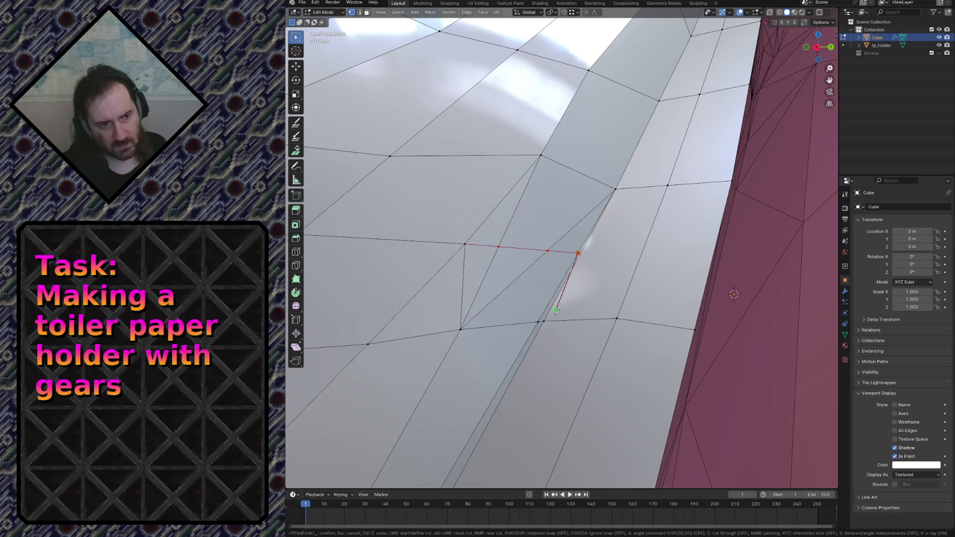
{"action": "key", "text": "Return"}
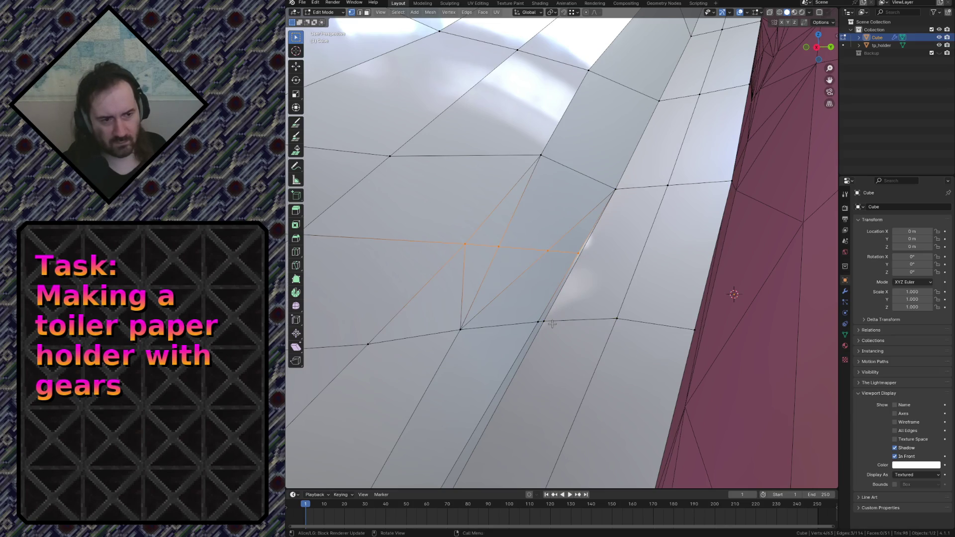
{"action": "left_click", "coordinate": [462, 285]}
{"action": "key", "text": "ctrl+z"}
{"action": "key", "text": "alt+a"}
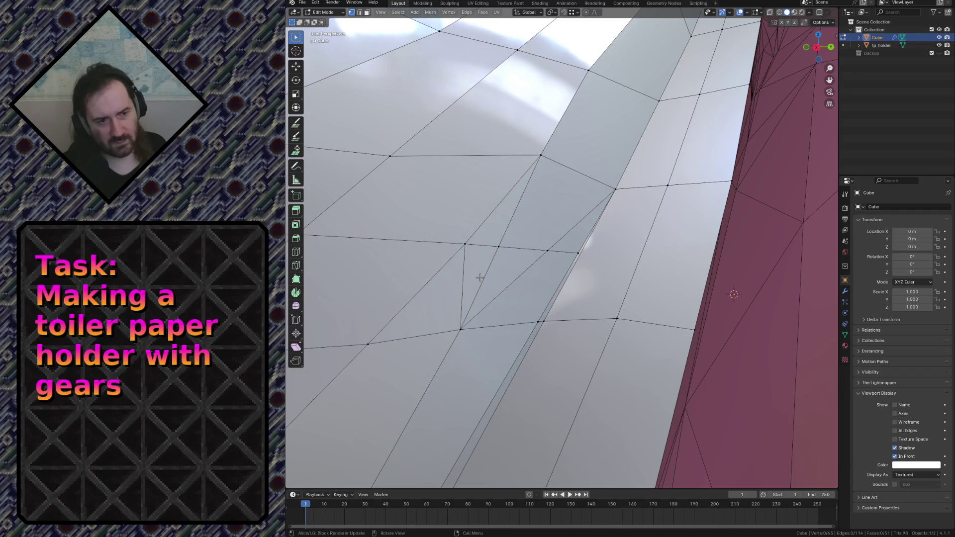
Step: In vertex select, pick the extra point on the quad's edge and dissolve it
{"action": "left_click", "coordinate": [472, 273]}
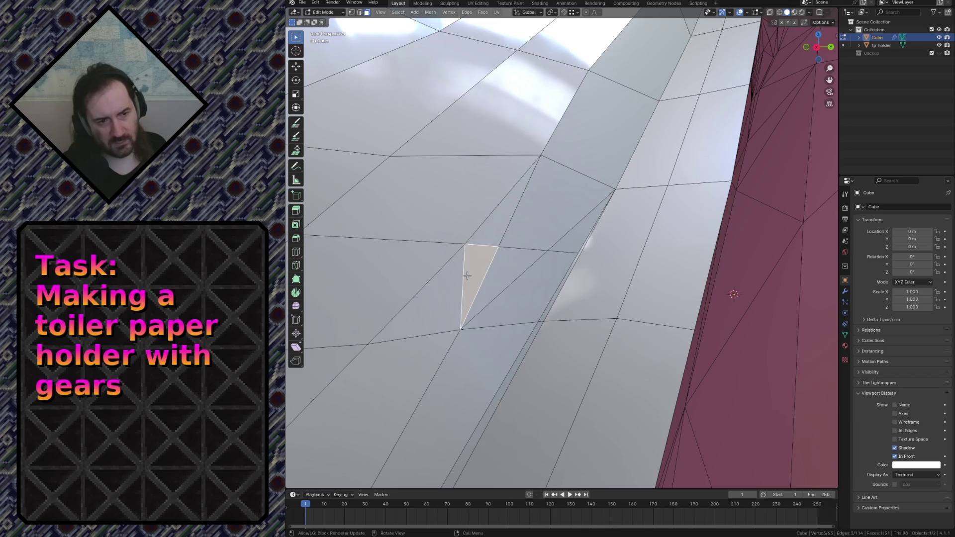
{"action": "left_click", "coordinate": [518, 280]}
{"action": "left_click", "coordinate": [565, 241]}
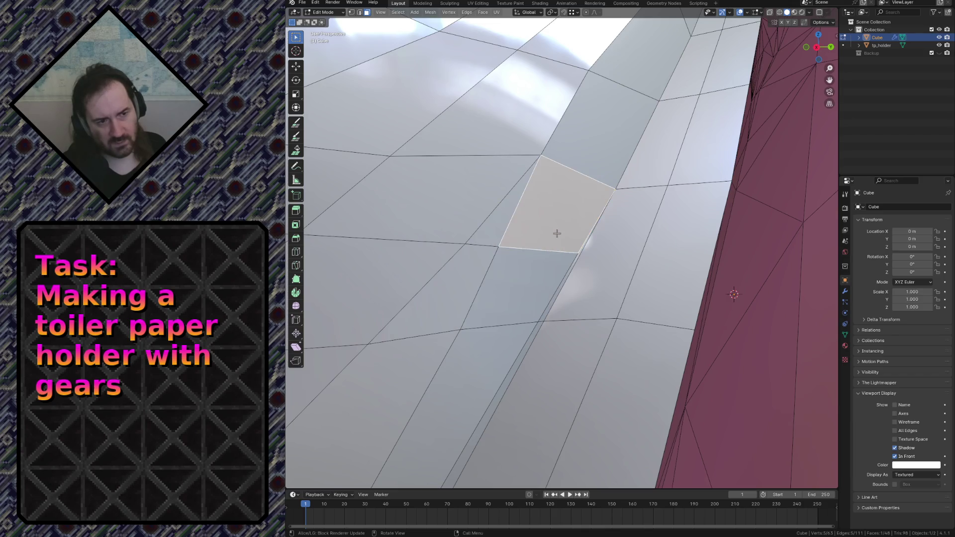
{"action": "key", "text": "1"}
{"action": "left_click", "coordinate": [539, 248], "text": "alt"}
{"action": "key", "text": "x"}
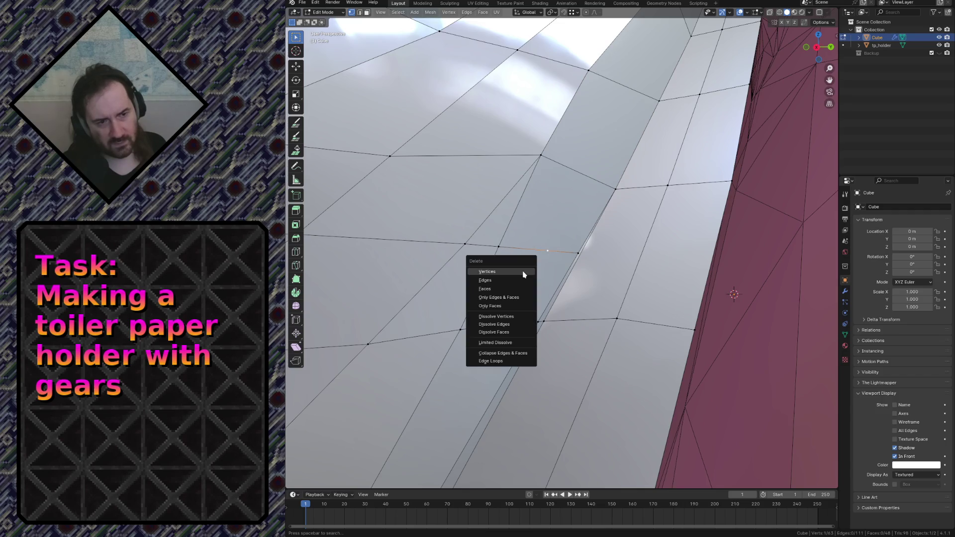
{"action": "left_click", "coordinate": [518, 315]}
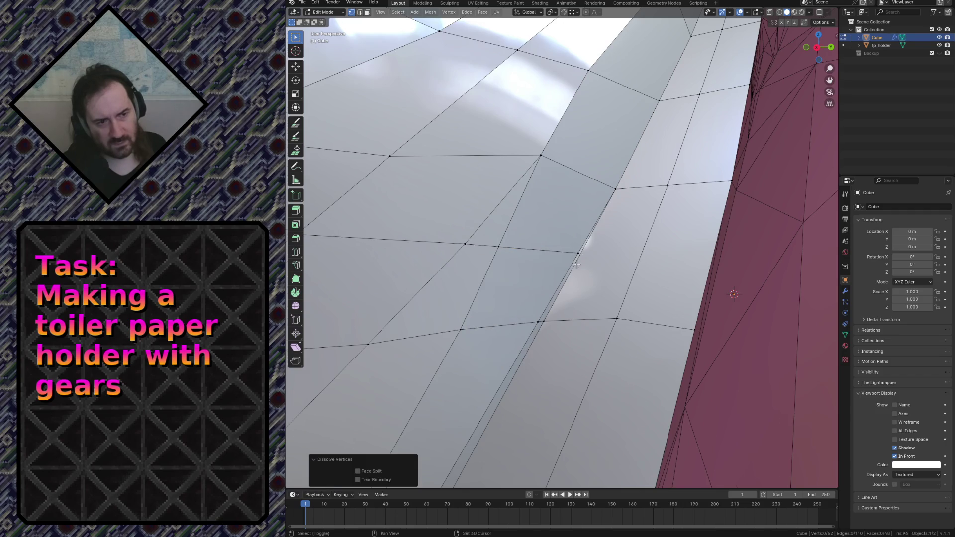
{"action": "key", "text": "shift+grave"}
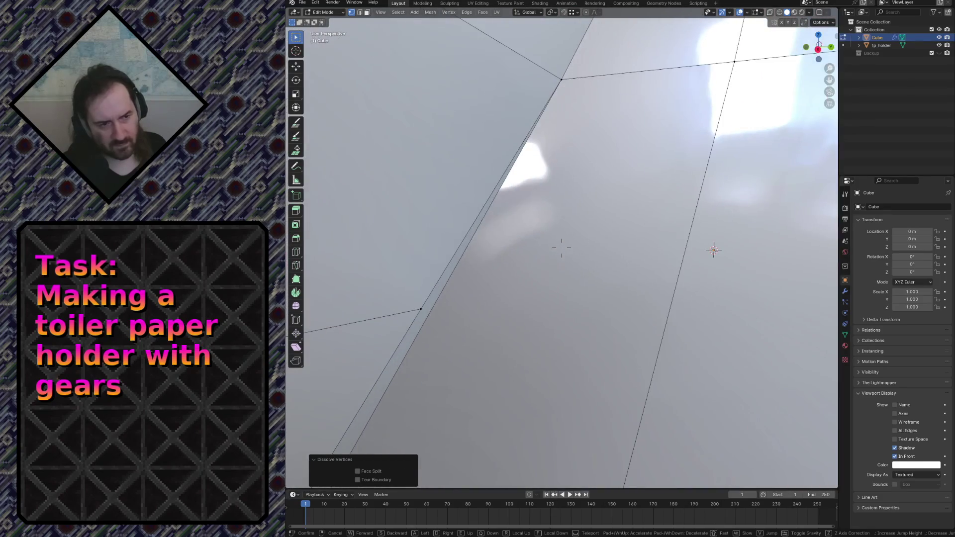
Step: Walk the view back and forth along the strip between the fins to inspect it
{"action": "key", "text": "s"}
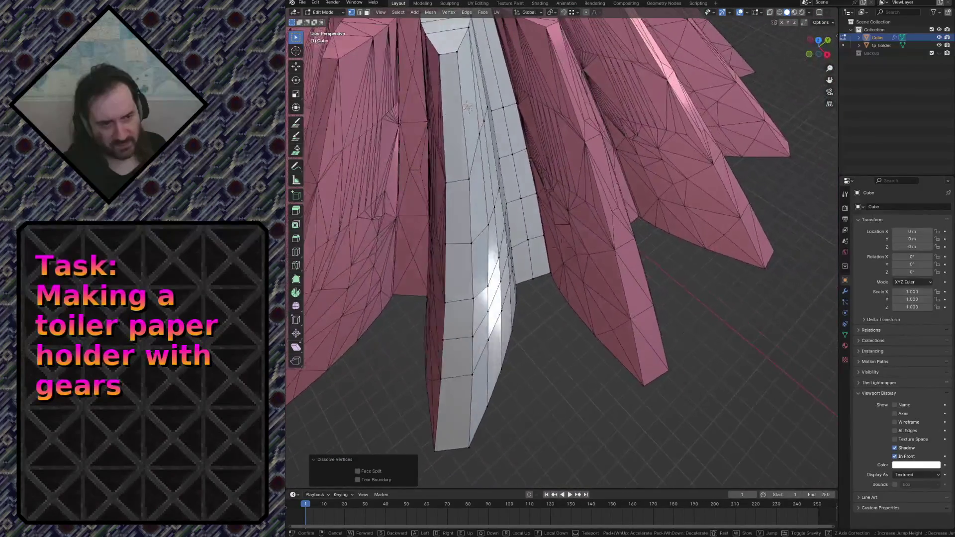
{"action": "key", "text": "w"}
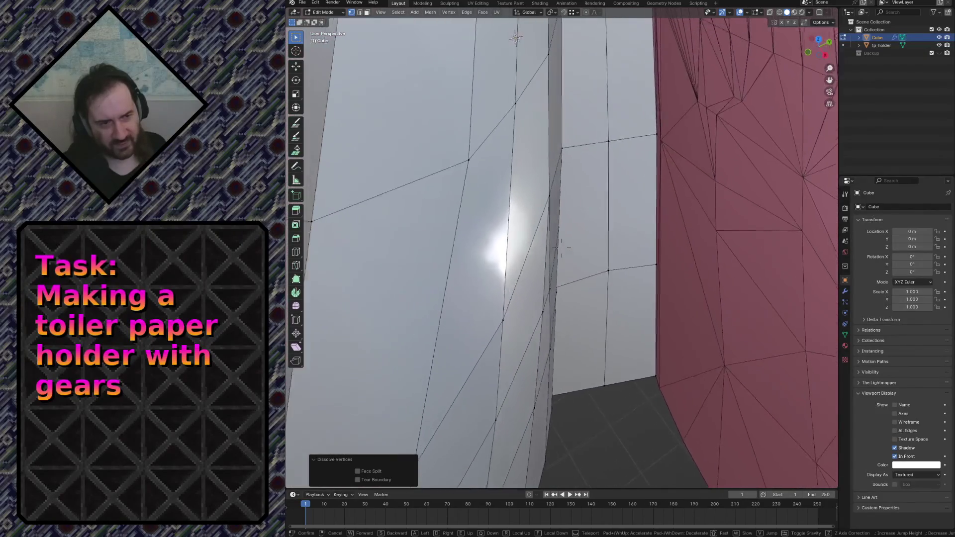
{"action": "key", "text": "s"}
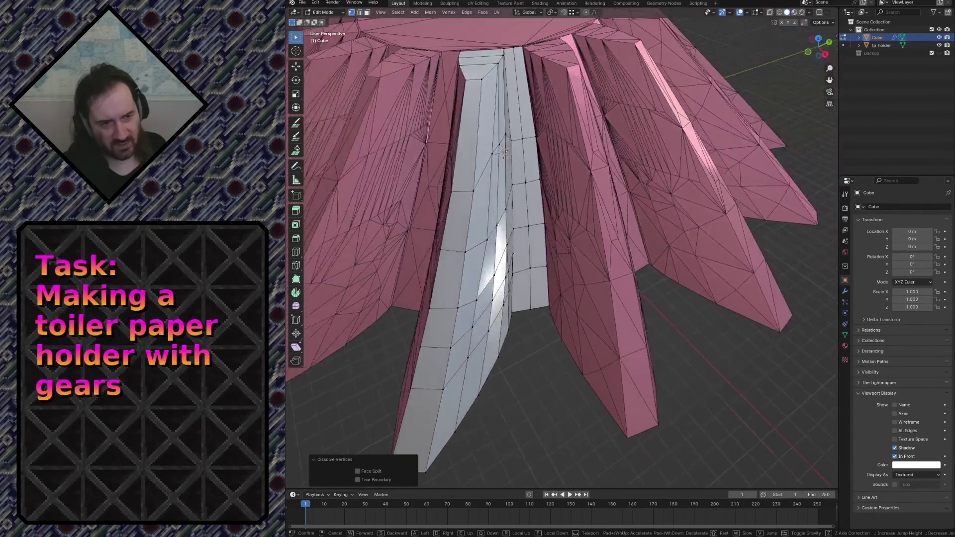
{"action": "key", "text": "w"}
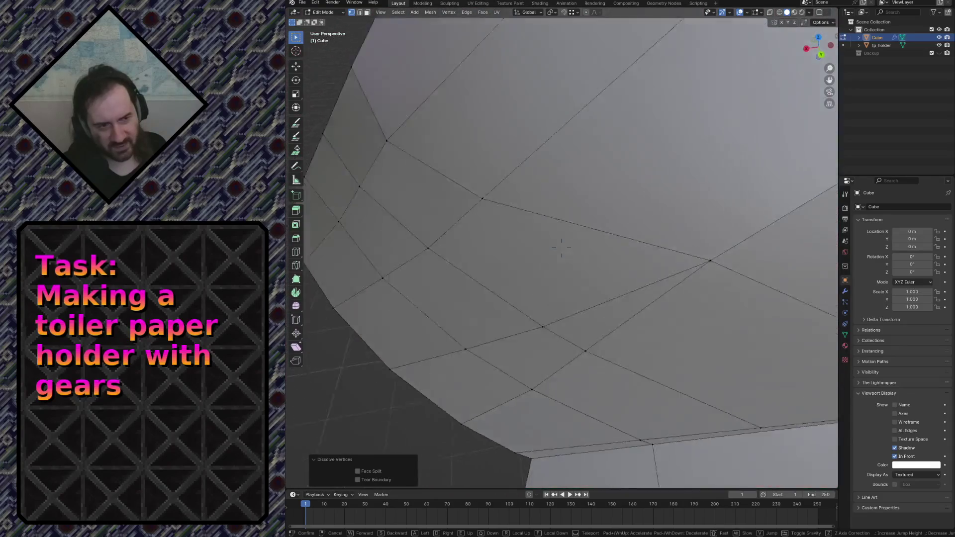
{"action": "key", "text": "s"}
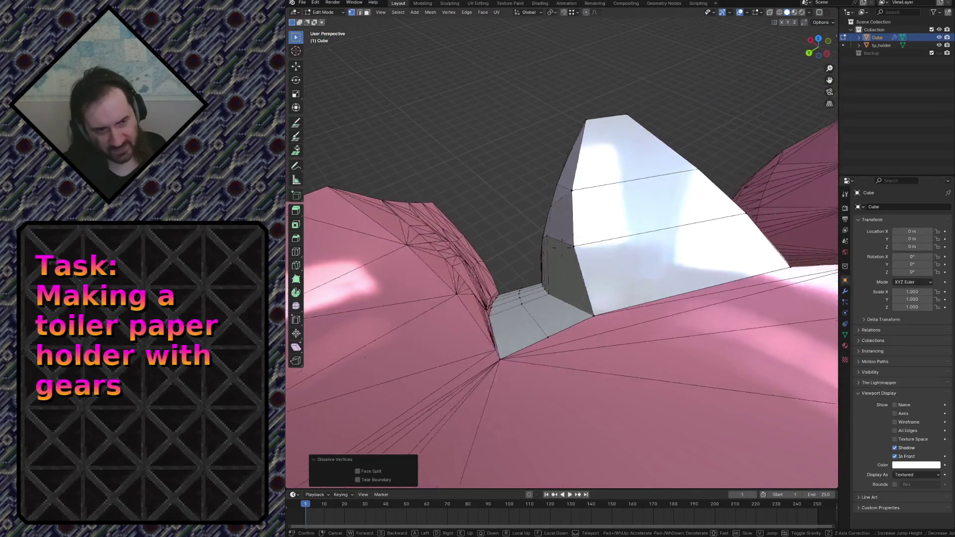
{"action": "key", "text": "w"}
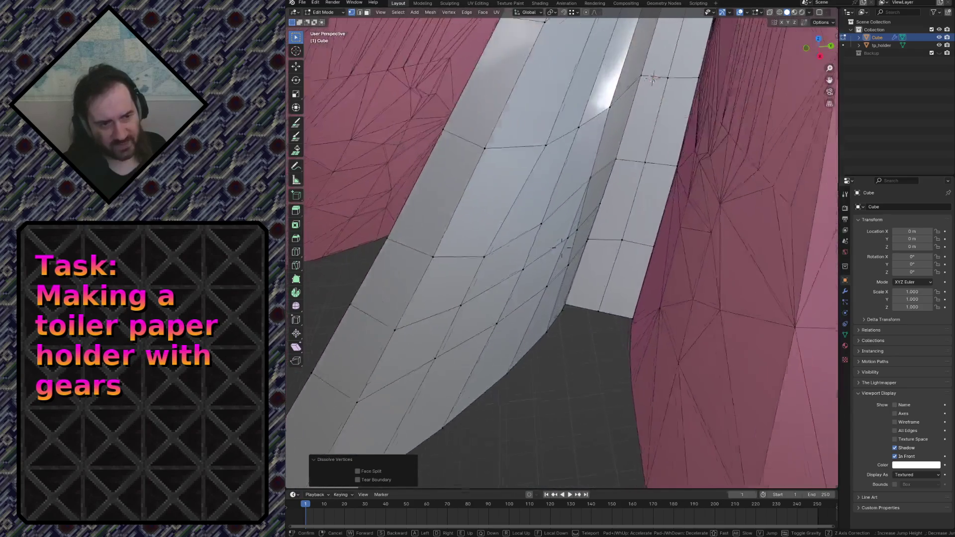
{"action": "key", "text": "s"}
Step: End the walk-through, save the file and show the strip's modifier stack
{"action": "left_click", "coordinate": [575, 266]}
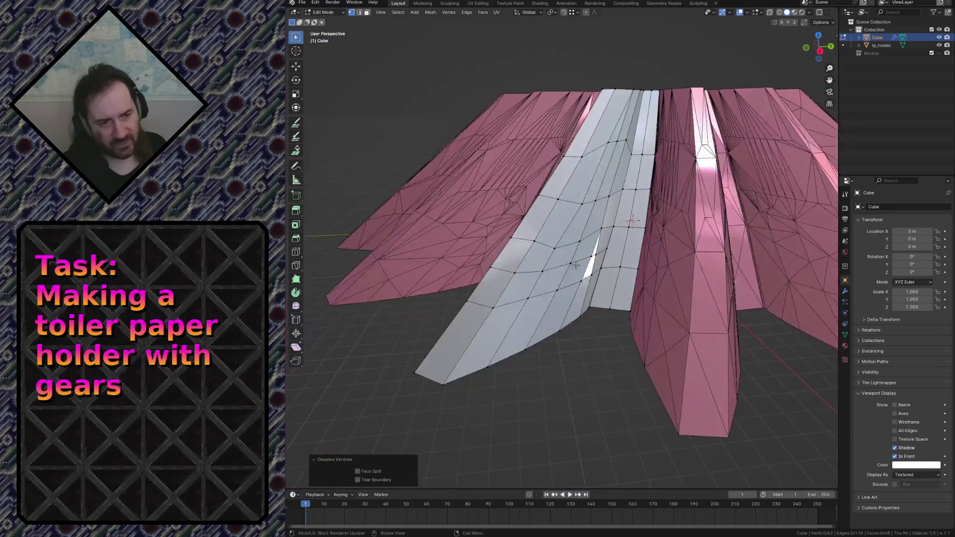
{"action": "key", "text": "ctrl+s"}
{"action": "left_click", "coordinate": [845, 292]}
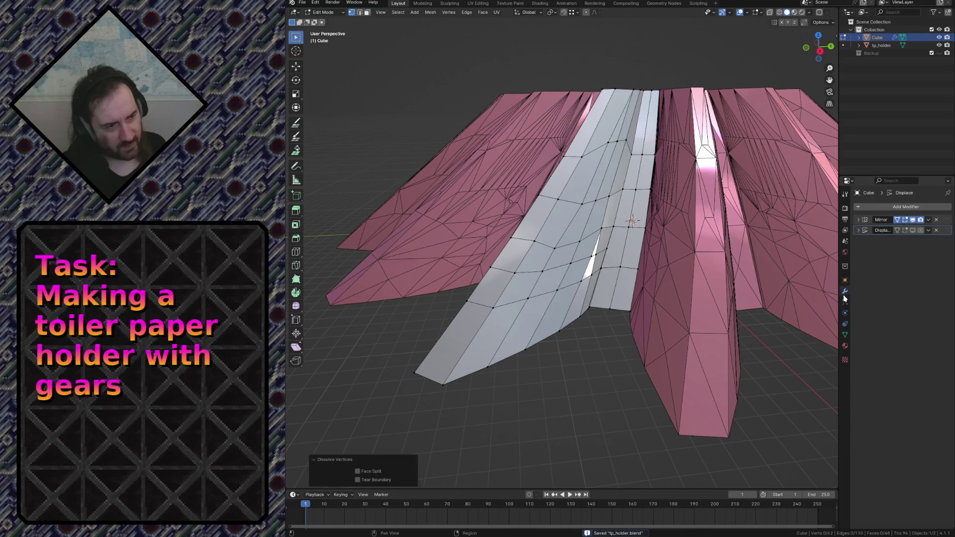
Step: In Object Mode select the Cube strip and remove its Mirror and Displace modifiers
{"action": "key", "text": "Tab"}
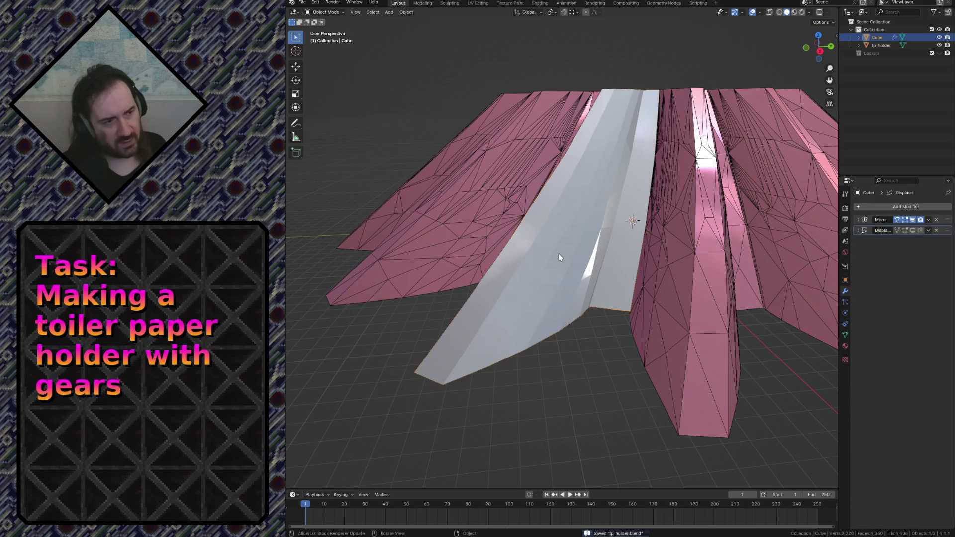
{"action": "left_click", "coordinate": [501, 153]}
{"action": "left_click", "coordinate": [599, 256]}
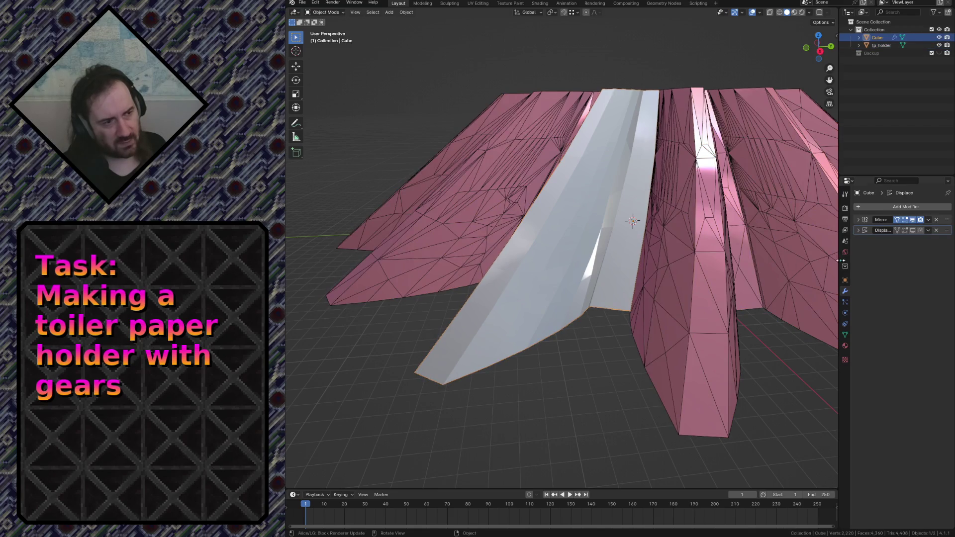
{"action": "left_click", "coordinate": [937, 219]}
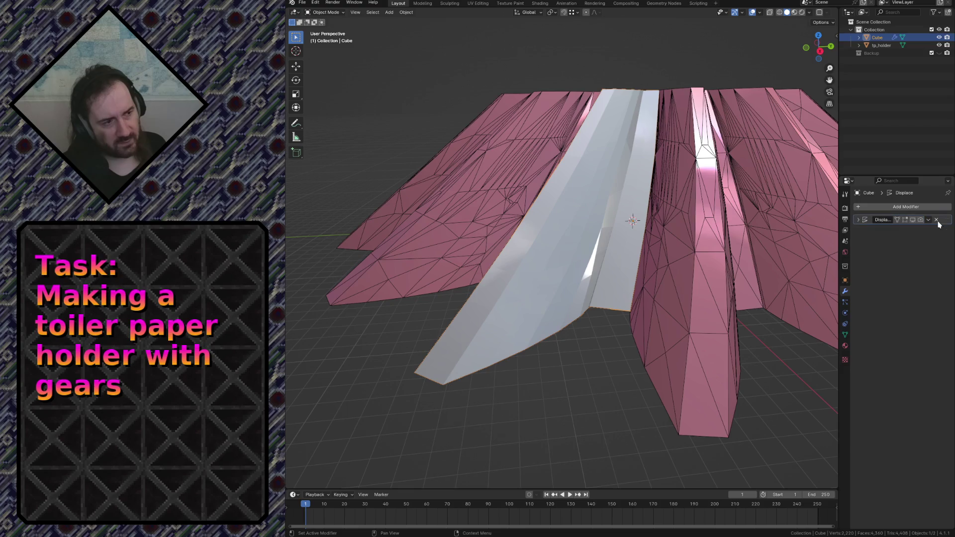
{"action": "left_click", "coordinate": [919, 206]}
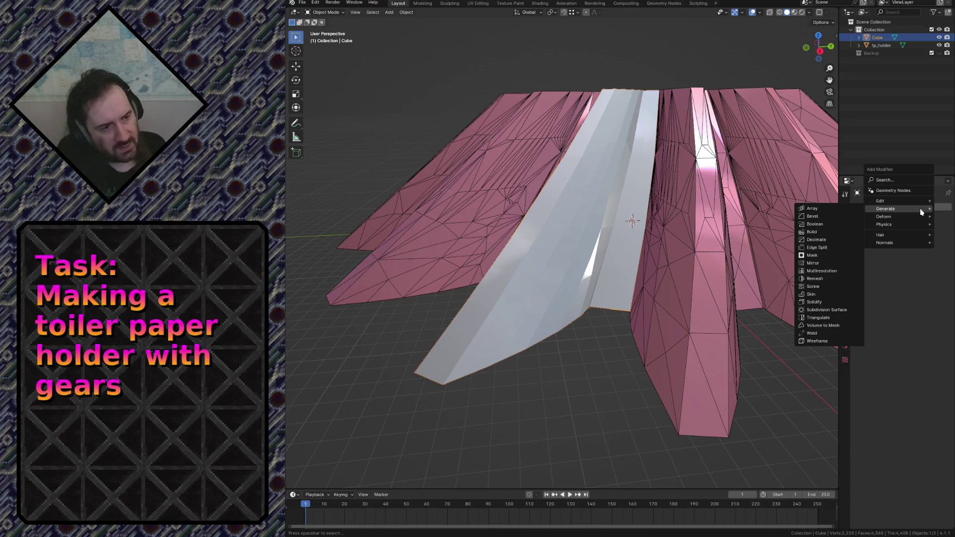
{"action": "mouse_move", "coordinate": [887, 217]}
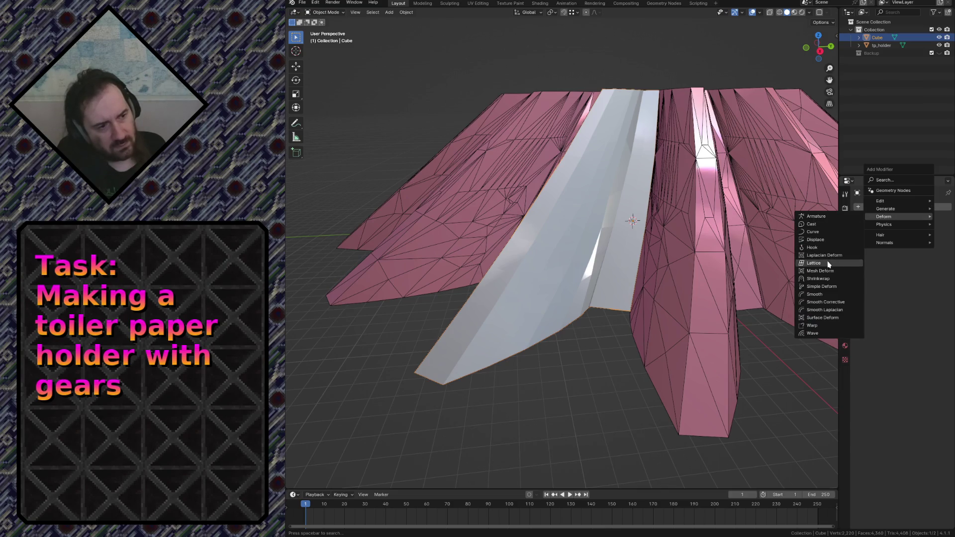
Step: Try a plain Smooth modifier, remove it, and add Deform > Corrective Smooth instead
{"action": "left_click", "coordinate": [823, 297]}
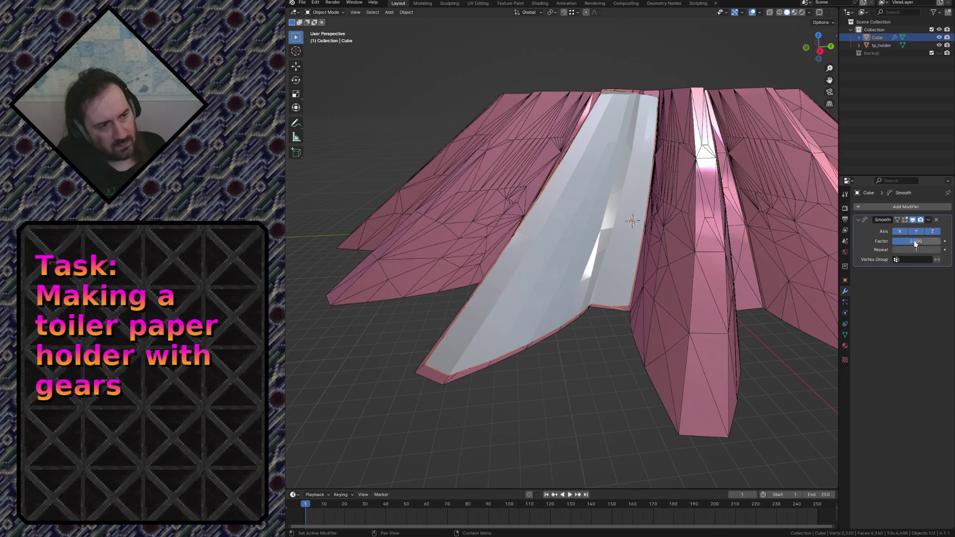
{"action": "left_click", "coordinate": [936, 223]}
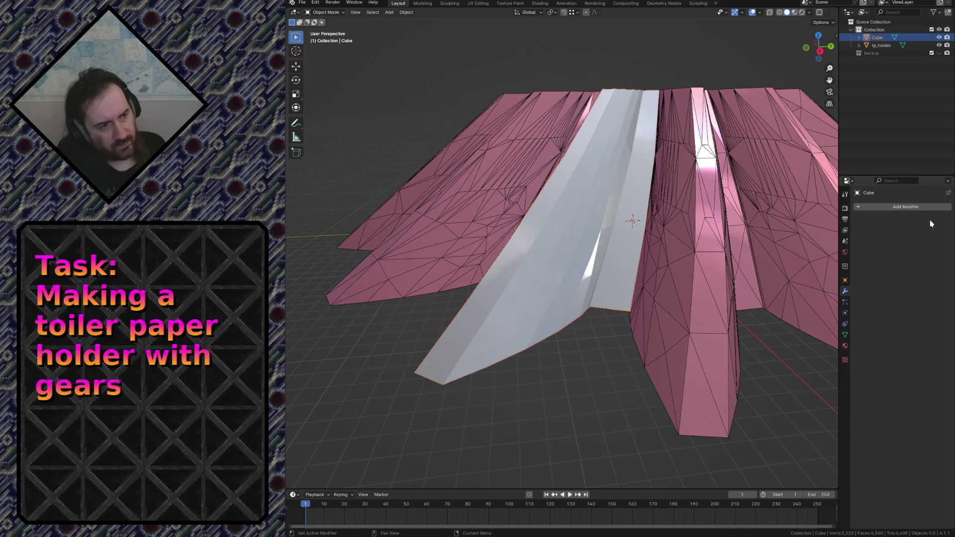
{"action": "left_click", "coordinate": [901, 207]}
{"action": "mouse_move", "coordinate": [864, 207]}
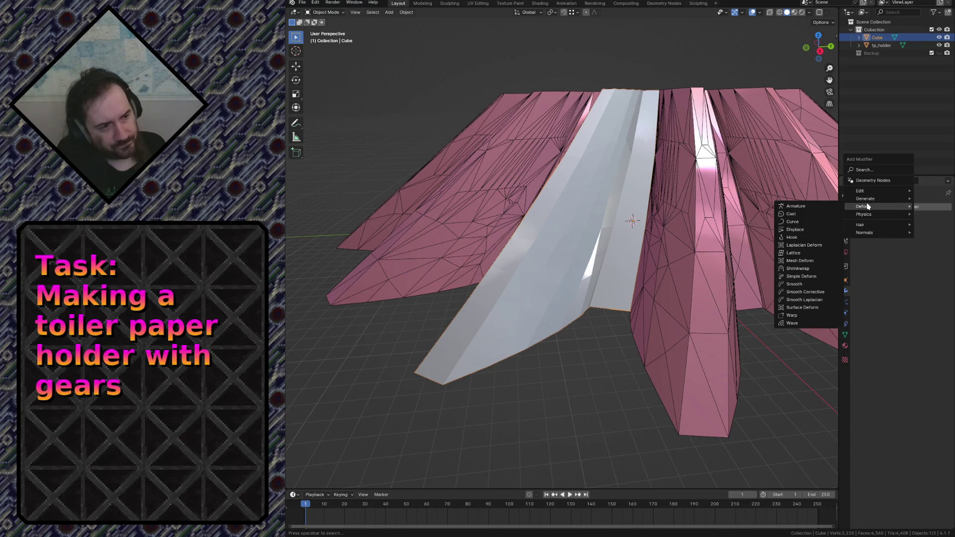
{"action": "left_click", "coordinate": [821, 292]}
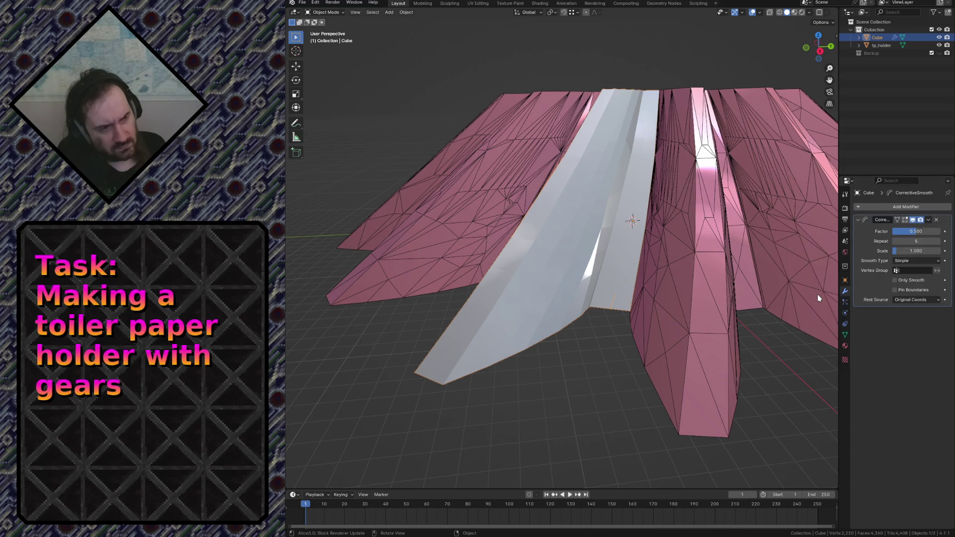
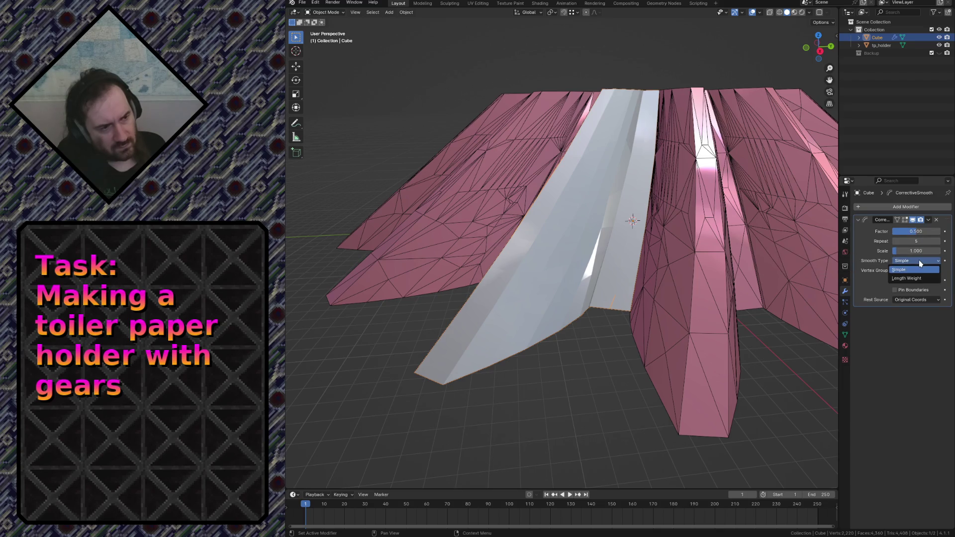
Step: Switch the Corrective Smooth to Length Weight, then delete that modifier
{"action": "left_click", "coordinate": [919, 260]}
{"action": "left_click", "coordinate": [922, 281]}
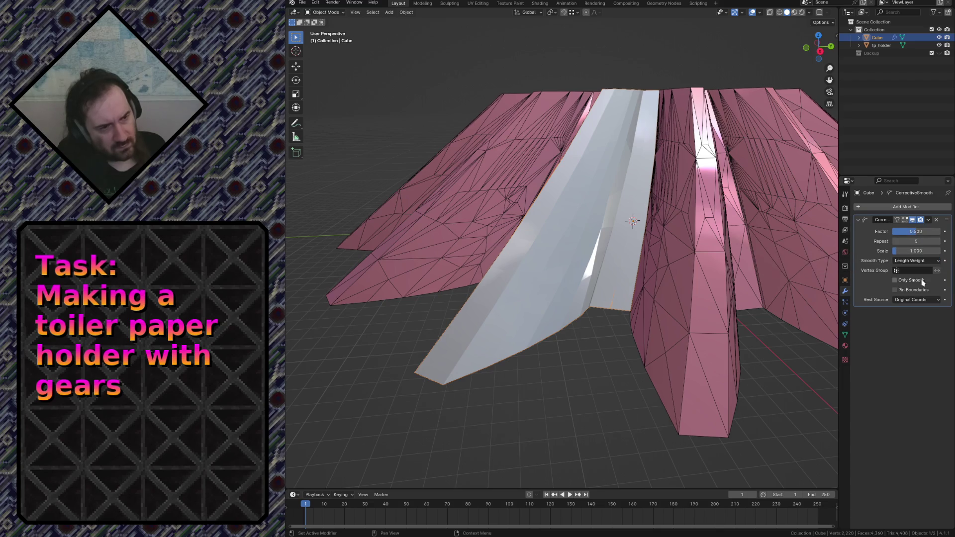
{"action": "left_click", "coordinate": [936, 220]}
Step: Add a Laplacian Smooth deform modifier to the Cube, then remove it, leaving no modifiers
{"action": "left_click", "coordinate": [906, 207]}
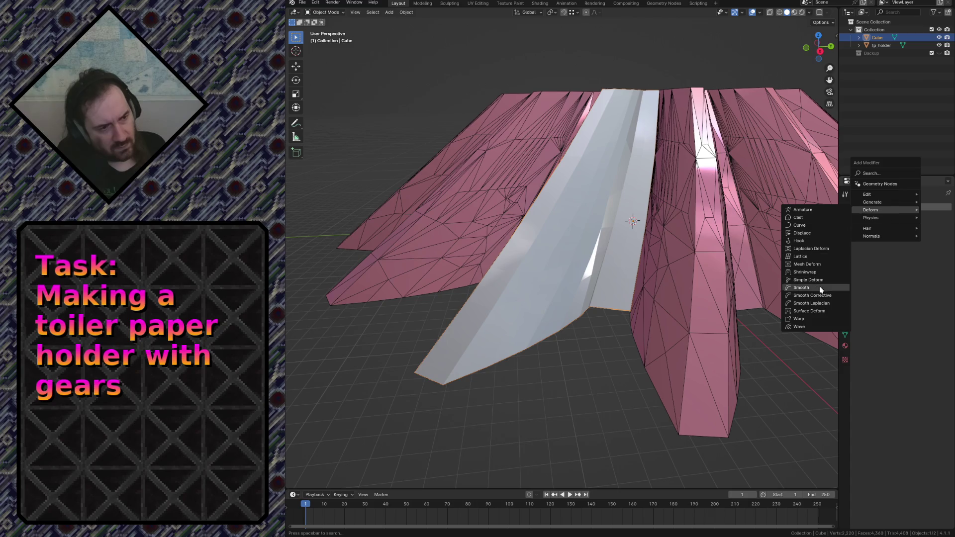
{"action": "left_click", "coordinate": [824, 304]}
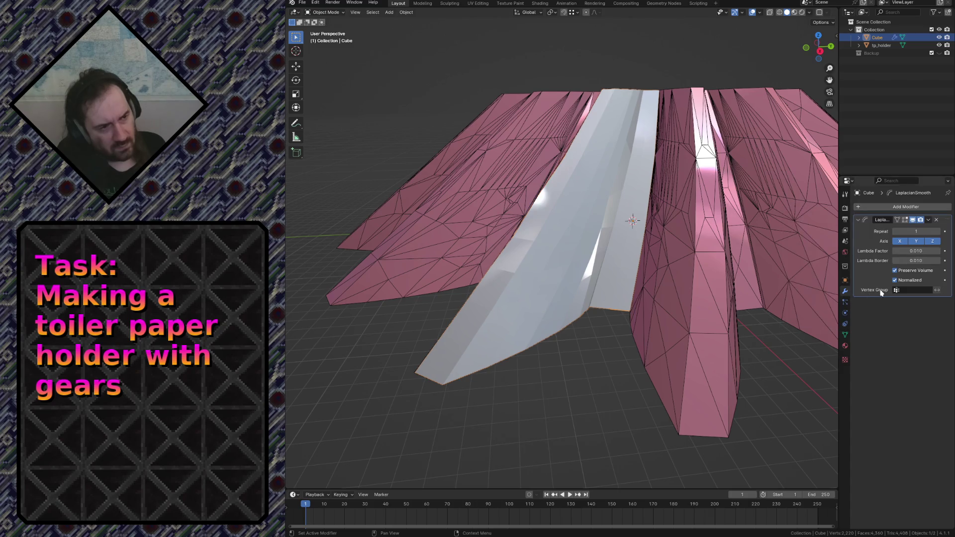
{"action": "left_click", "coordinate": [938, 220]}
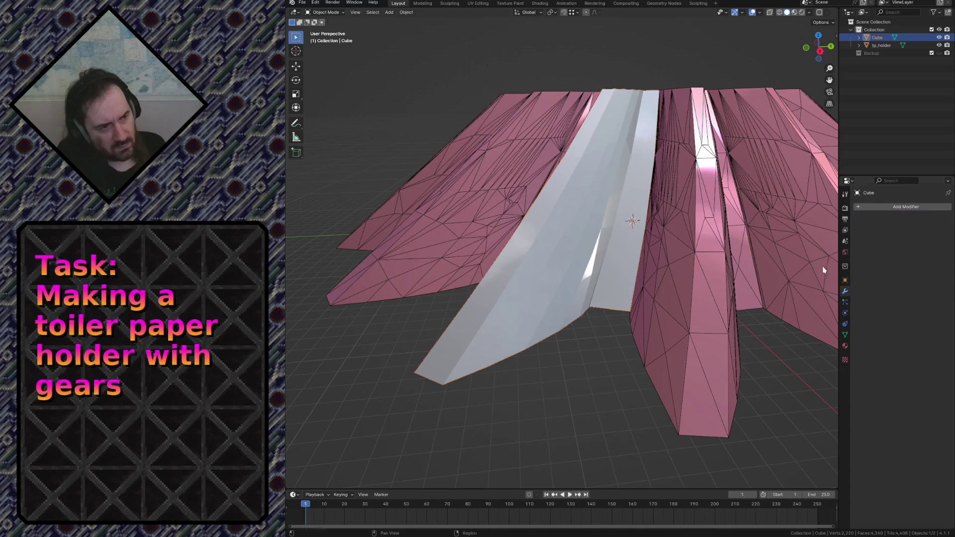
{"action": "key", "text": "shift+grave"}
{"action": "key", "text": "w"}
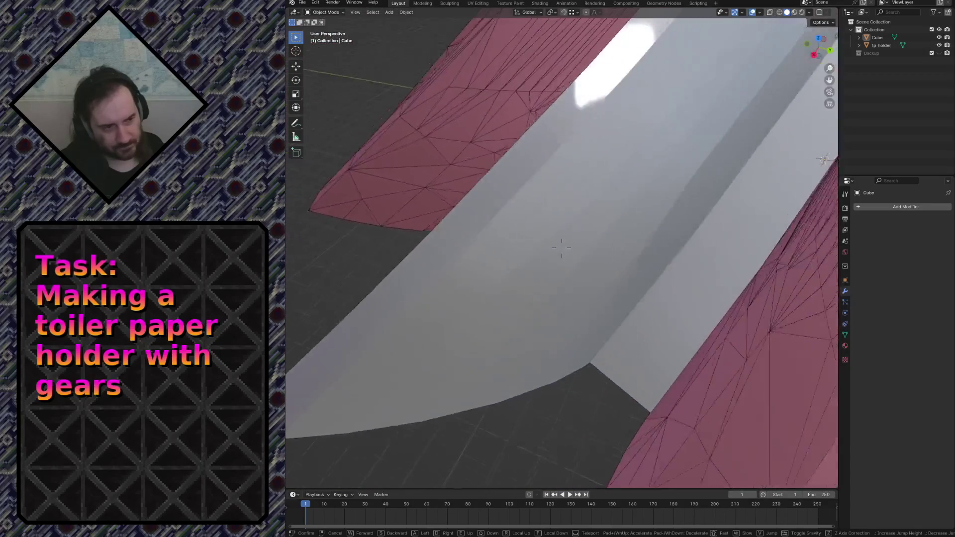
Step: Uncheck Viewport Display > In Front in the Cube's object properties so it stops drawing over the gear
{"action": "left_click", "coordinate": [605, 357]}
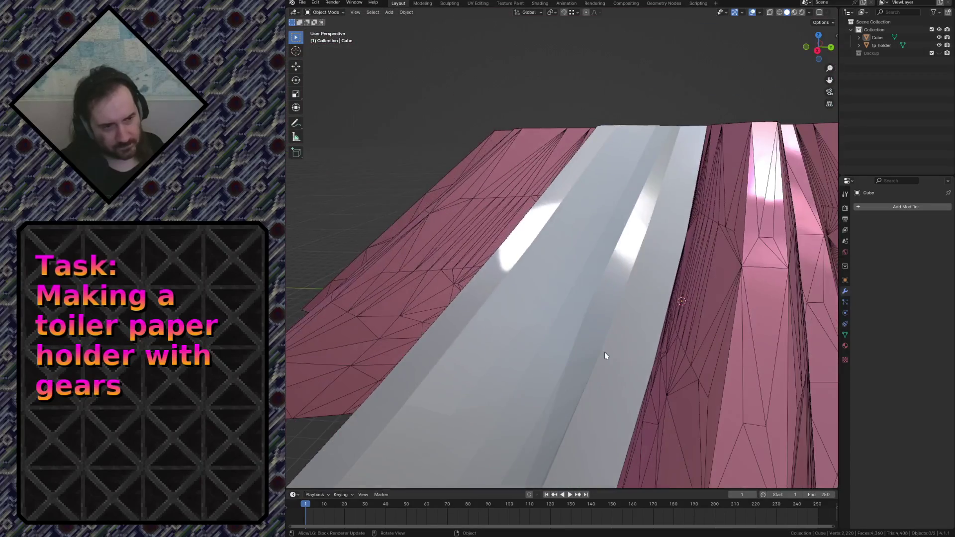
{"action": "left_click", "coordinate": [846, 282]}
{"action": "left_click", "coordinate": [894, 456]}
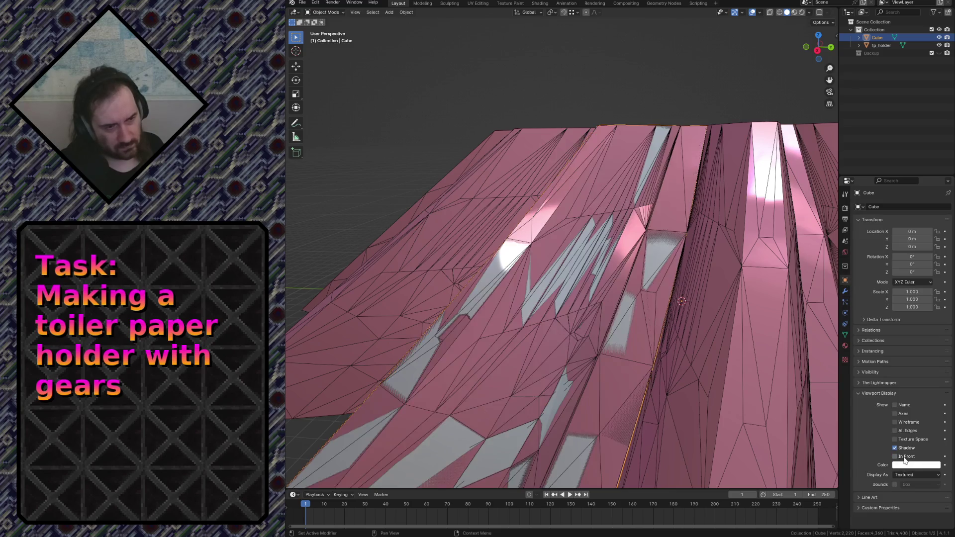
Step: Walk-navigate into, around and beneath the gear mesh to inspect its jagged folds and gaps
{"action": "key", "text": "shift+grave"}
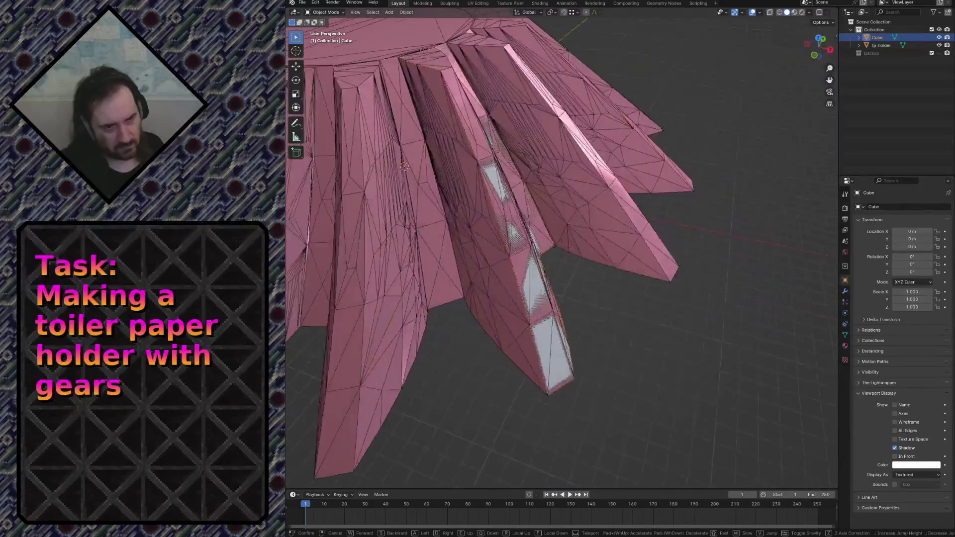
{"action": "key", "text": "w"}
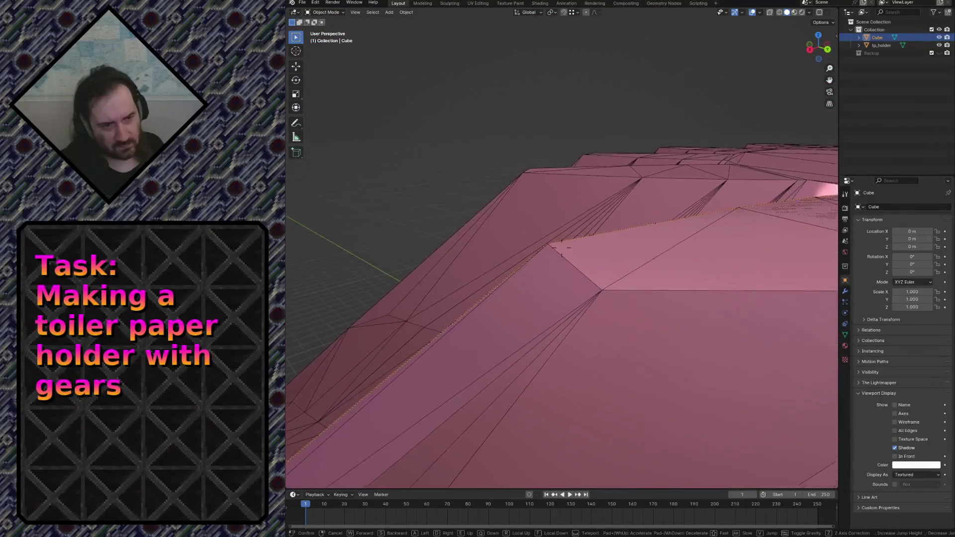
{"action": "key", "text": "w"}
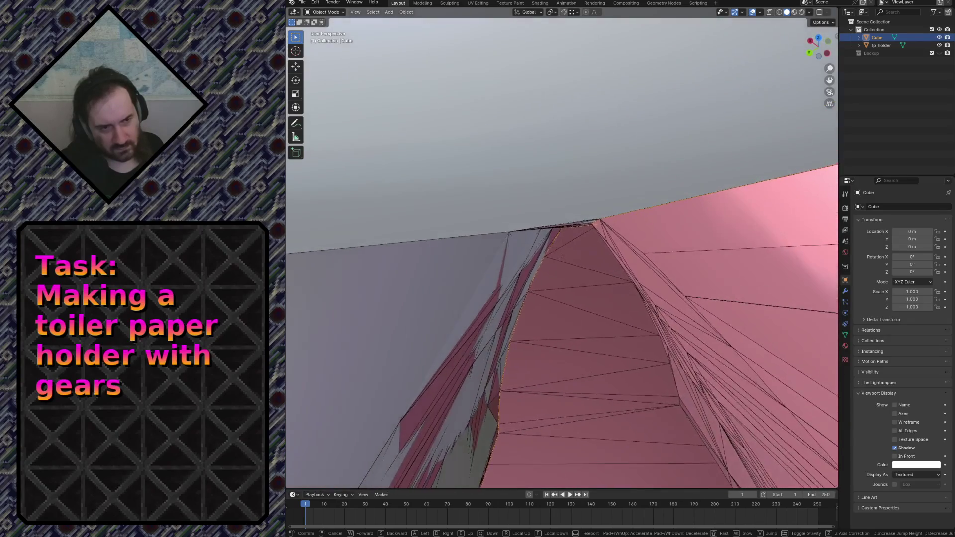
{"action": "key", "text": "s"}
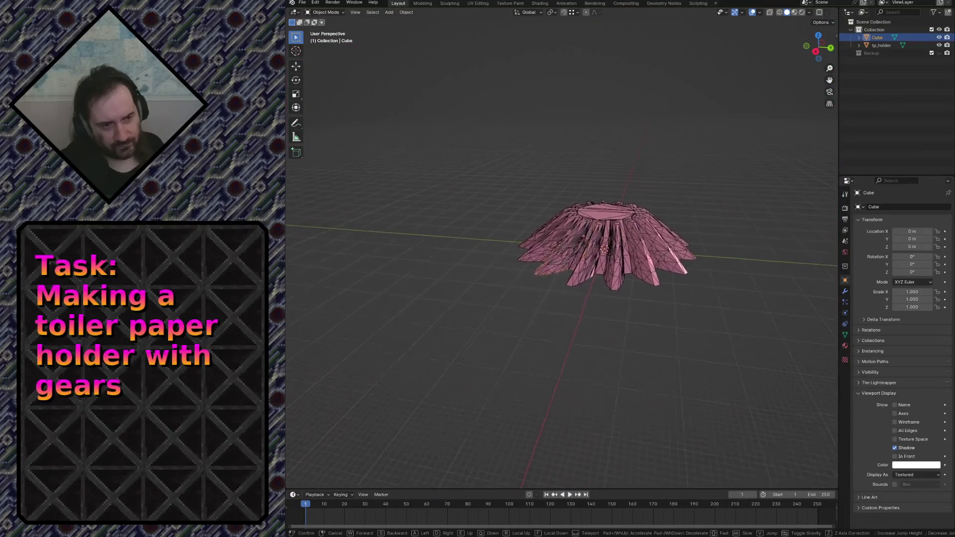
{"action": "key", "text": "w"}
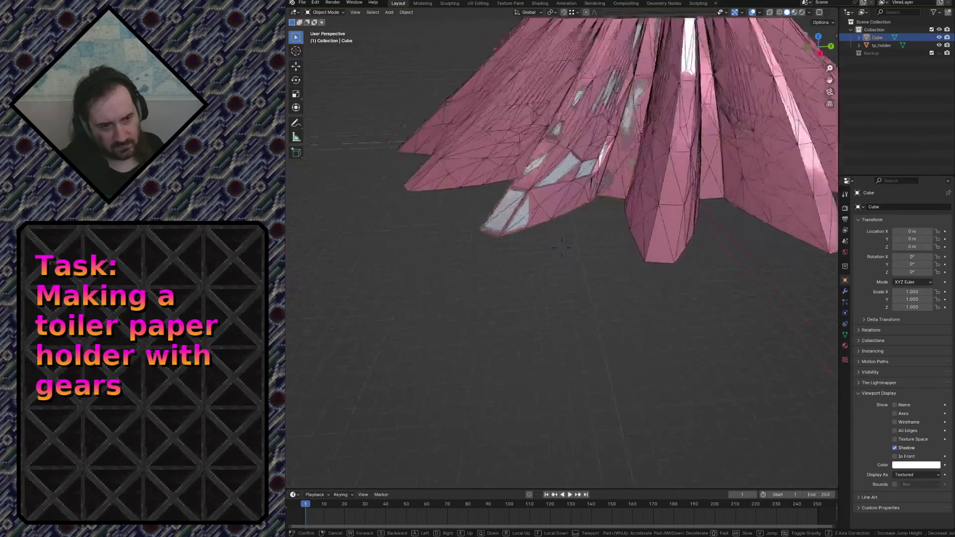
{"action": "key", "text": "s"}
{"action": "key", "text": "w"}
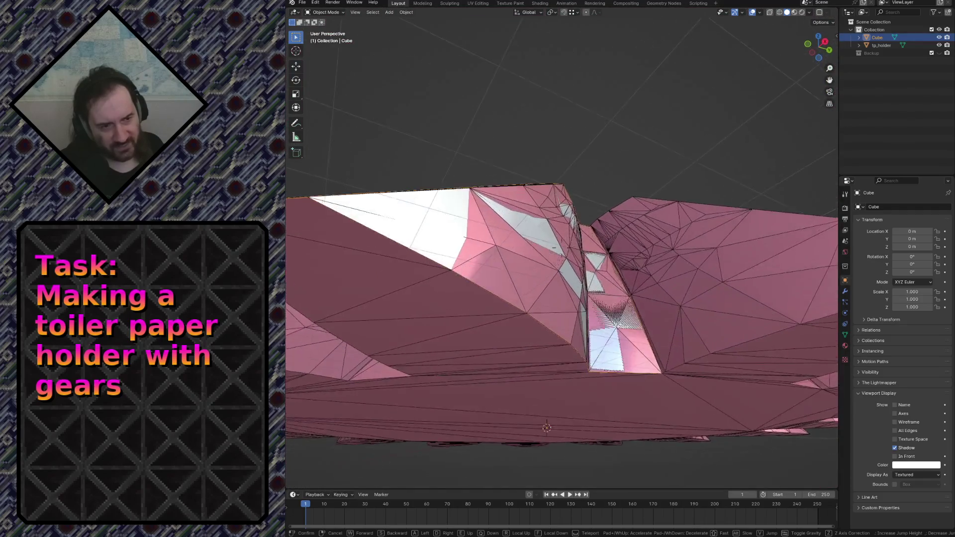
{"action": "key", "text": "s"}
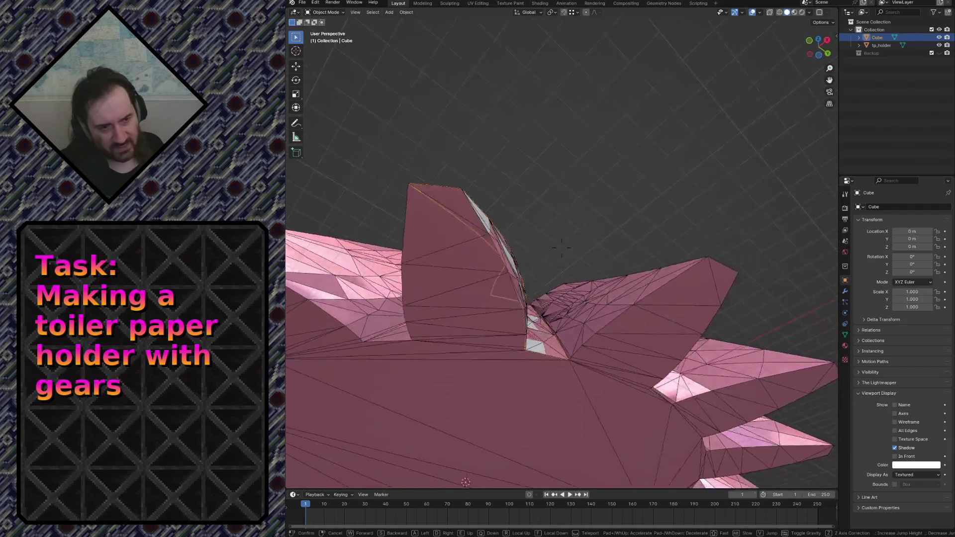
{"action": "key", "text": "q"}
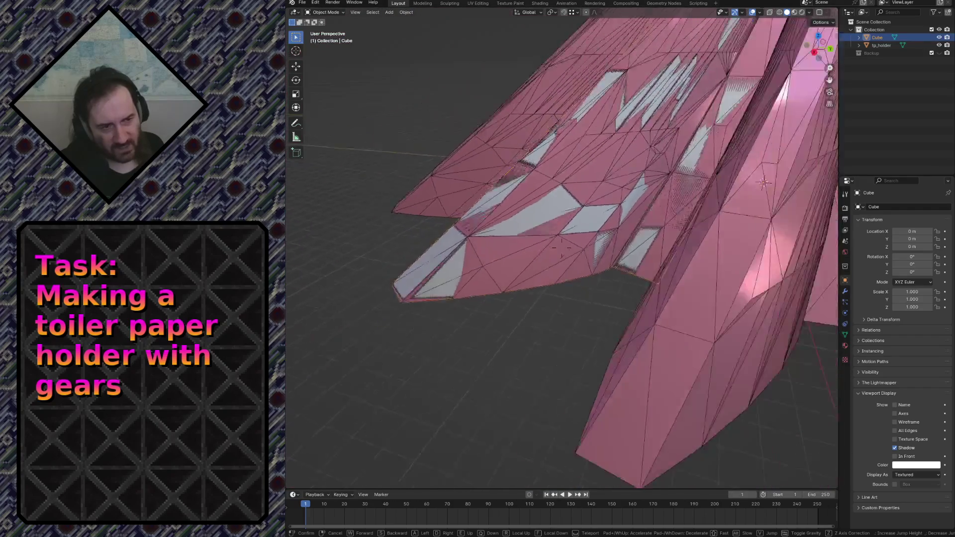
{"action": "key", "text": "w"}
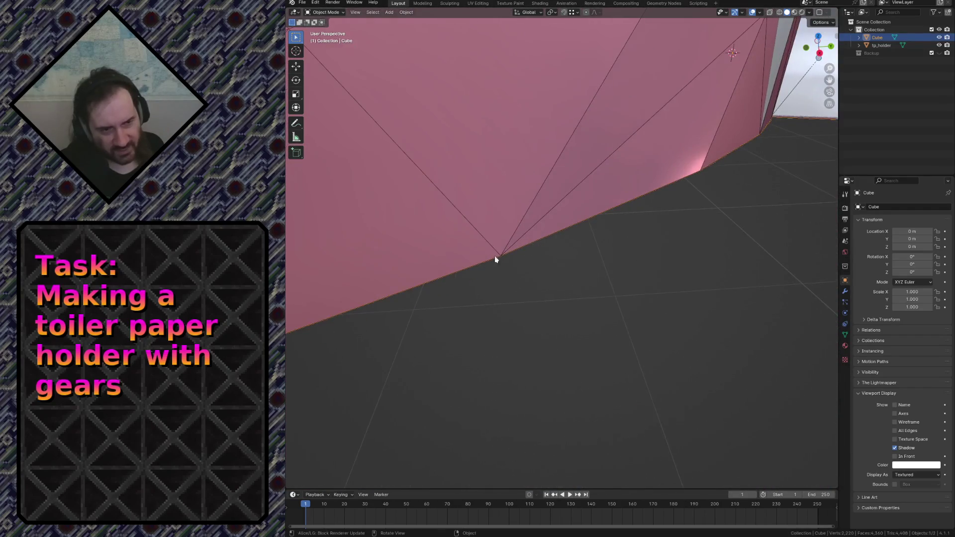
{"action": "key", "text": "shift+grave"}
{"action": "key", "text": "s"}
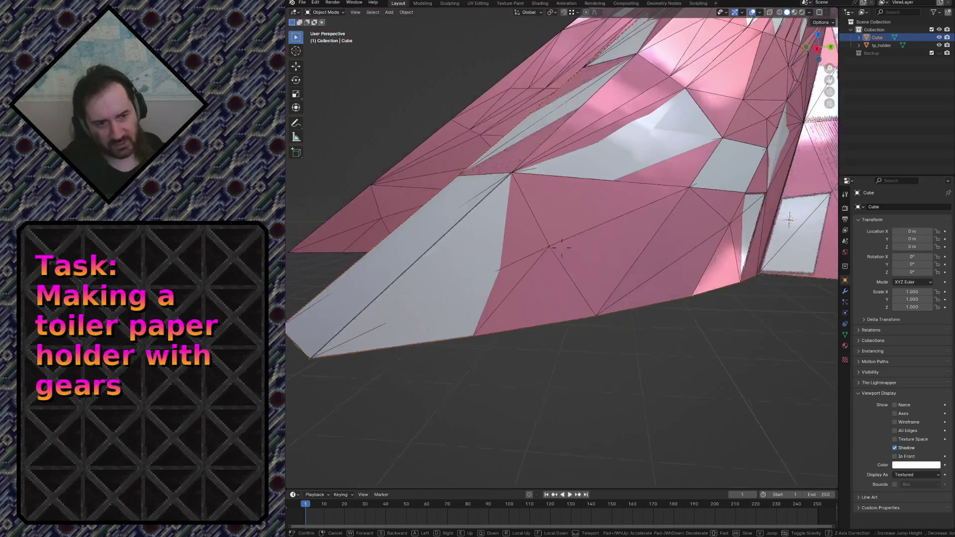
{"action": "key", "text": "w"}
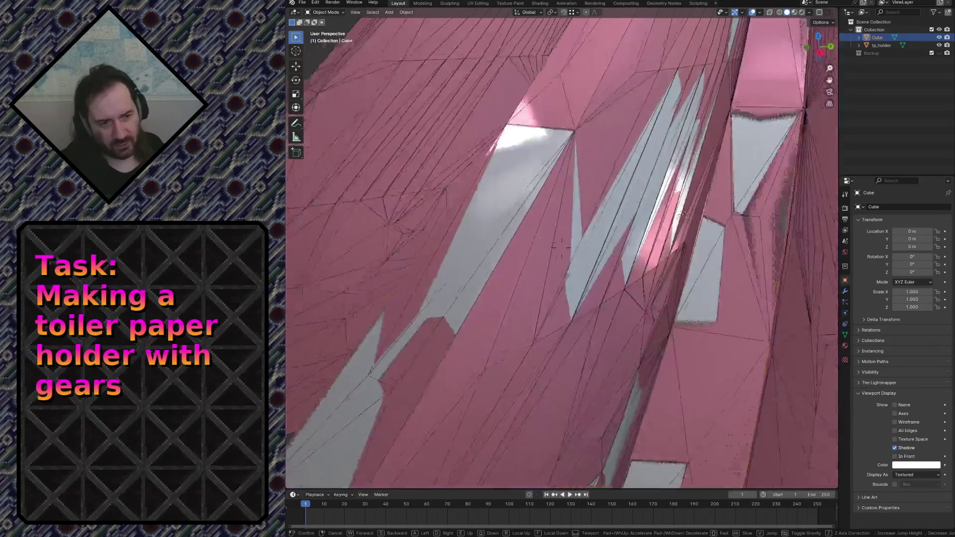
{"action": "left_click", "coordinate": [579, 299]}
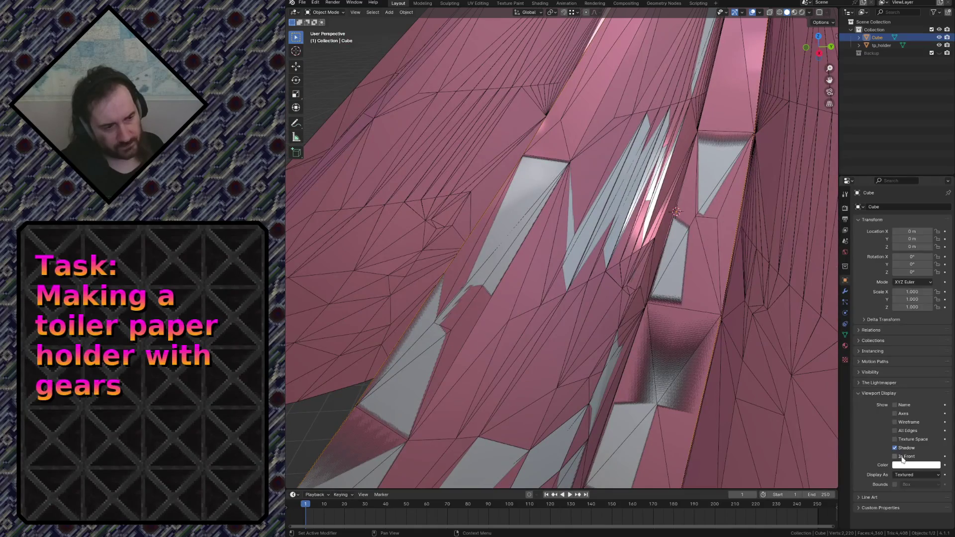
Step: Re-enable In Front for the Cube and walk around the gear to check the white slot between teeth
{"action": "left_click", "coordinate": [903, 457]}
{"action": "key", "text": "shift+grave"}
{"action": "key", "text": "s"}
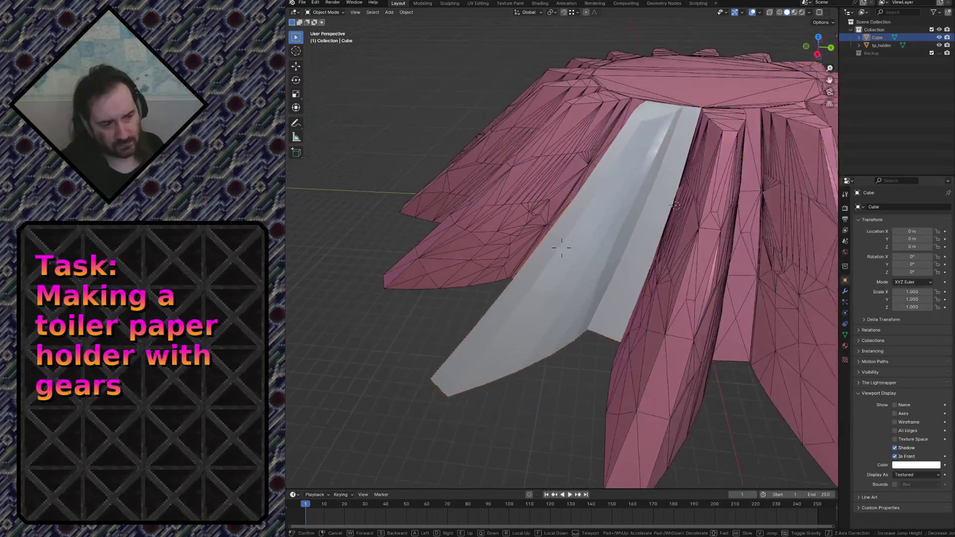
{"action": "key", "text": "s"}
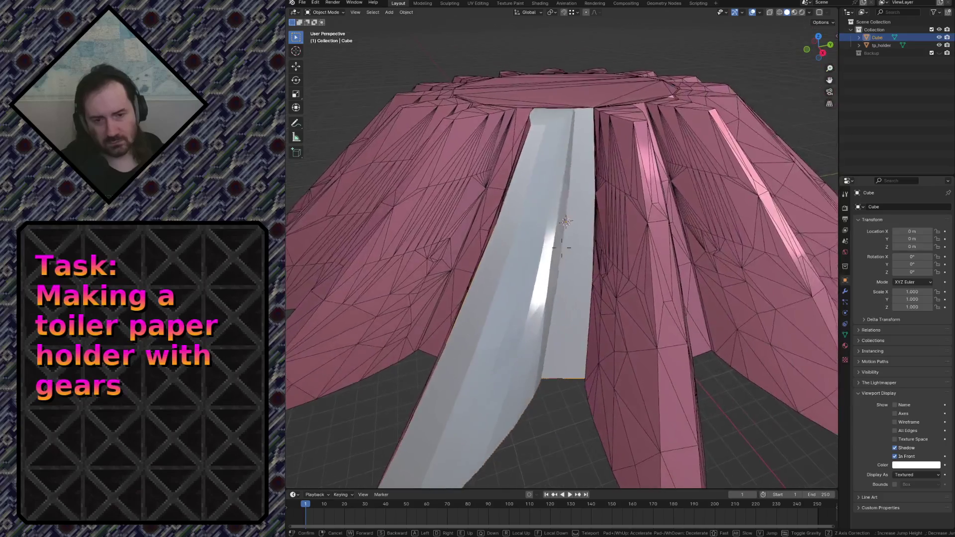
{"action": "key", "text": "w"}
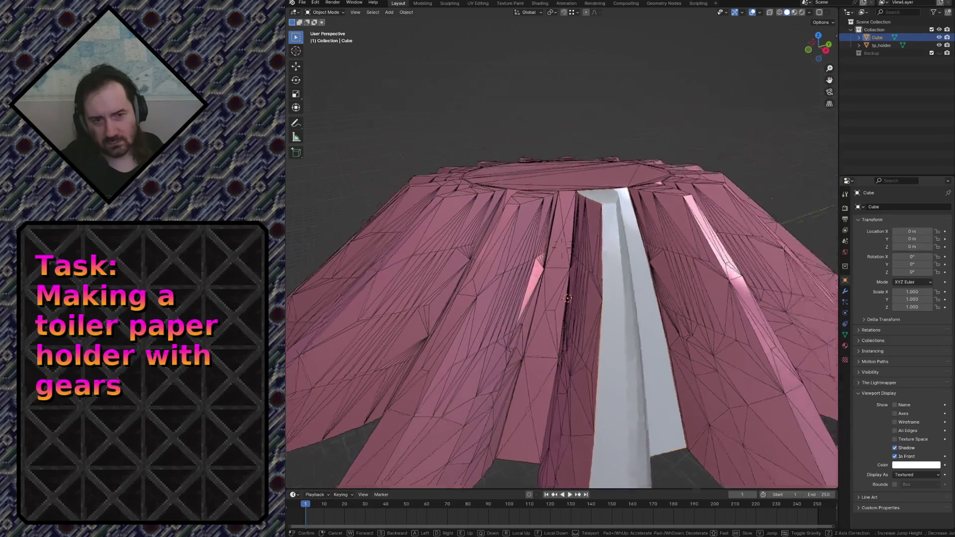
{"action": "key", "text": "s"}
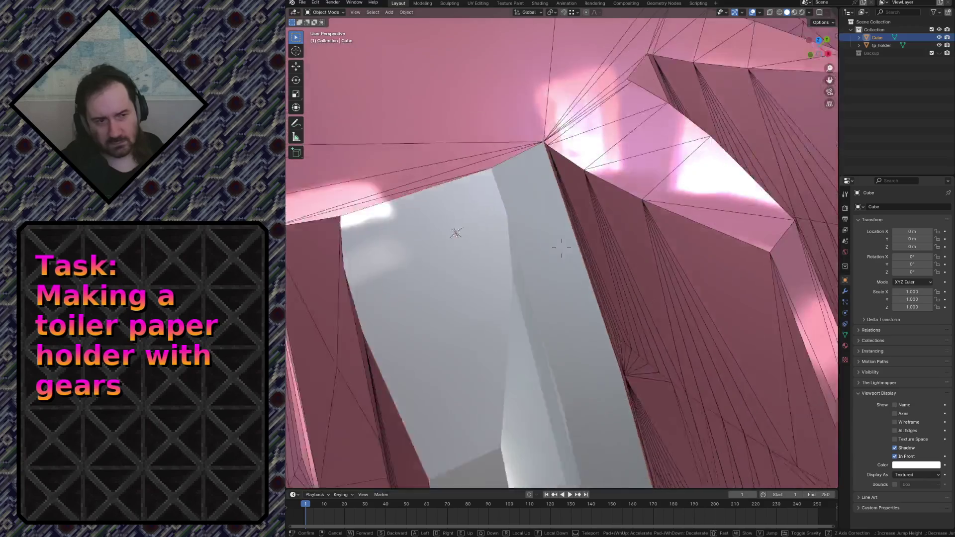
{"action": "key", "text": "w"}
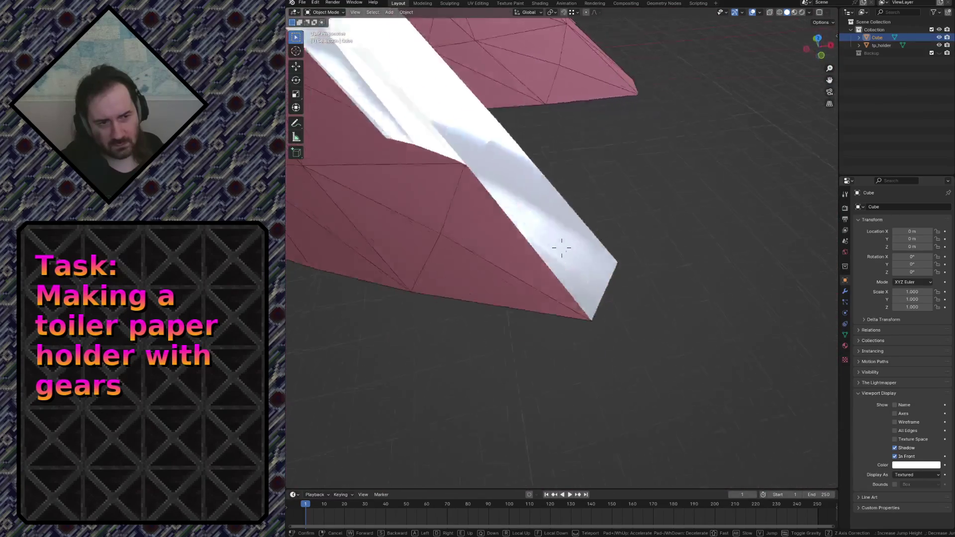
{"action": "key", "text": "Escape"}
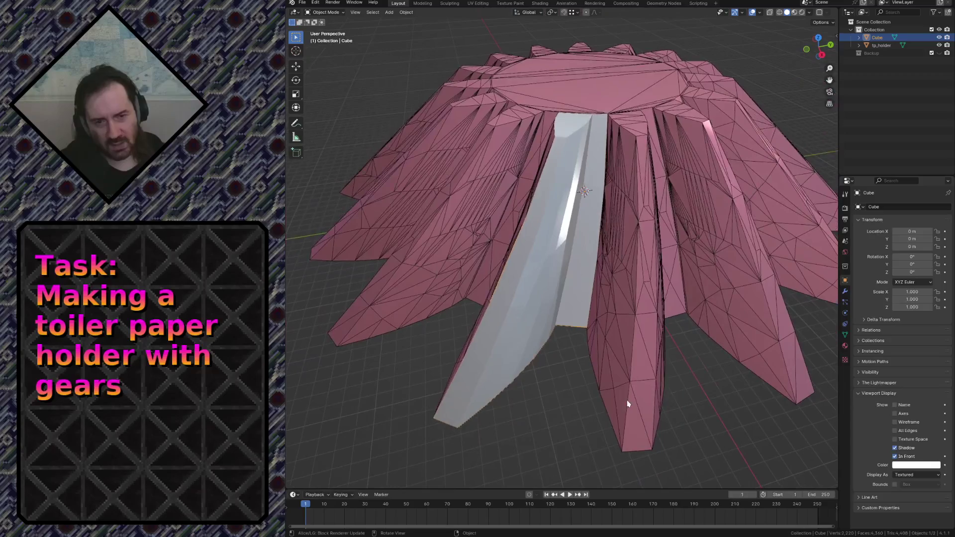
Step: Save tp_holder.blend and select the tp_holder gear in the viewport
{"action": "key", "text": "ctrl+s"}
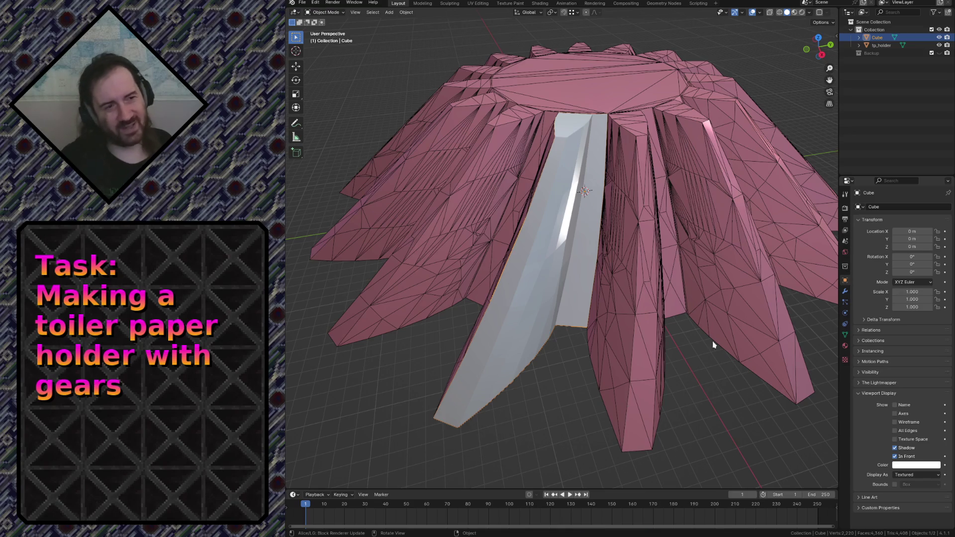
{"action": "key", "text": "Tab"}
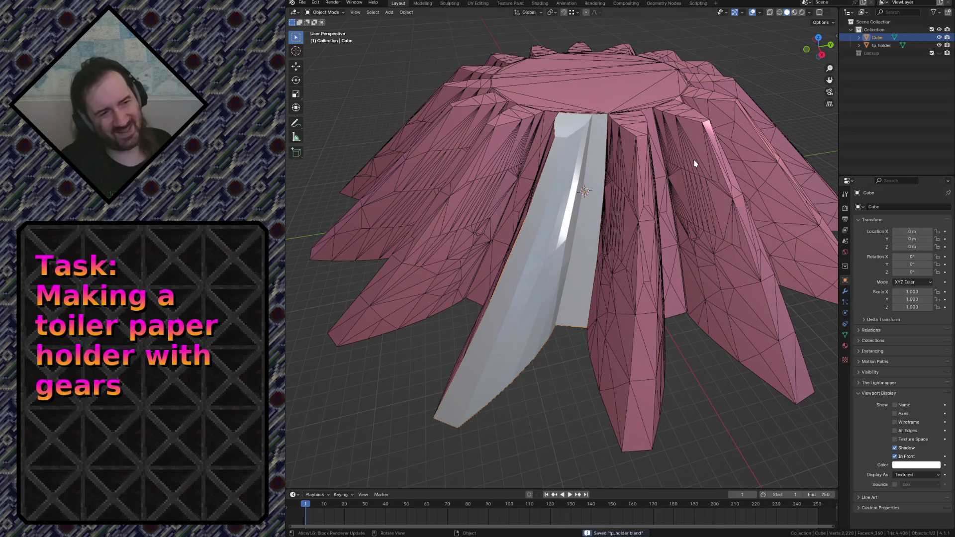
{"action": "left_click", "coordinate": [694, 163]}
{"action": "scroll", "coordinate": [695, 163], "scroll_direction": "down", "scroll_amount": 3}
{"action": "scroll", "coordinate": [694, 161], "scroll_direction": "down", "scroll_amount": 2}
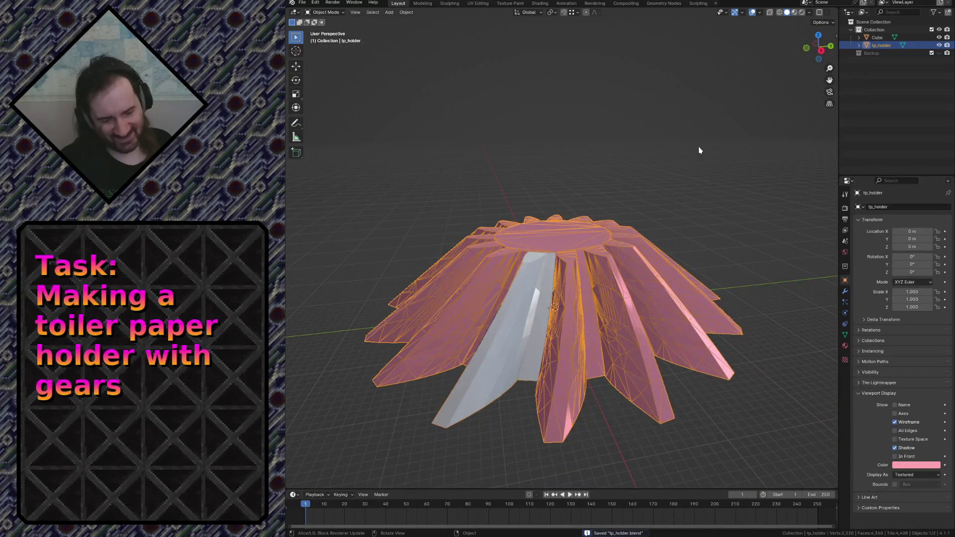
Step: From front view, make a linked duplicate of the gear, rotate it -90° about Y and place it
{"action": "key", "text": "KP_1"}
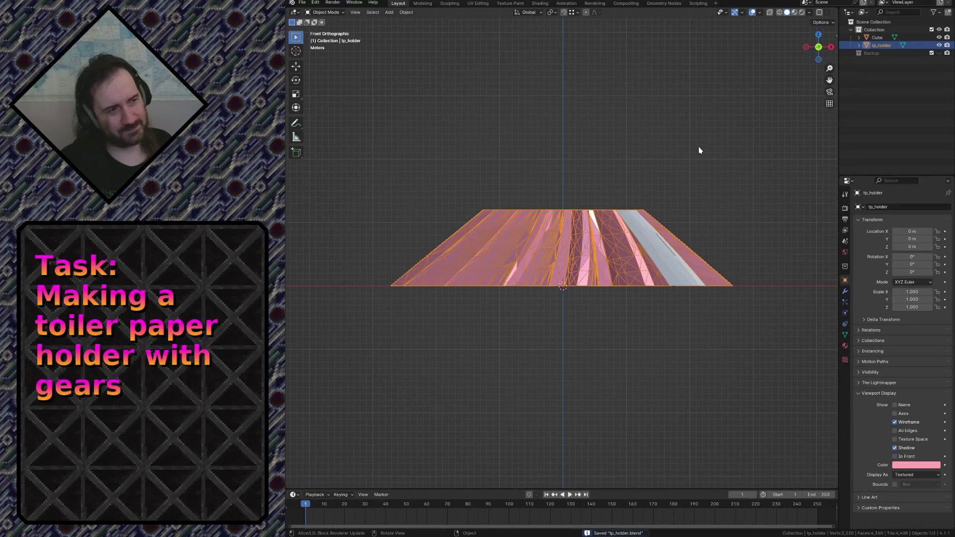
{"action": "key", "text": "alt+d"}
{"action": "key", "text": "Escape"}
{"action": "type", "text": "r-90"}
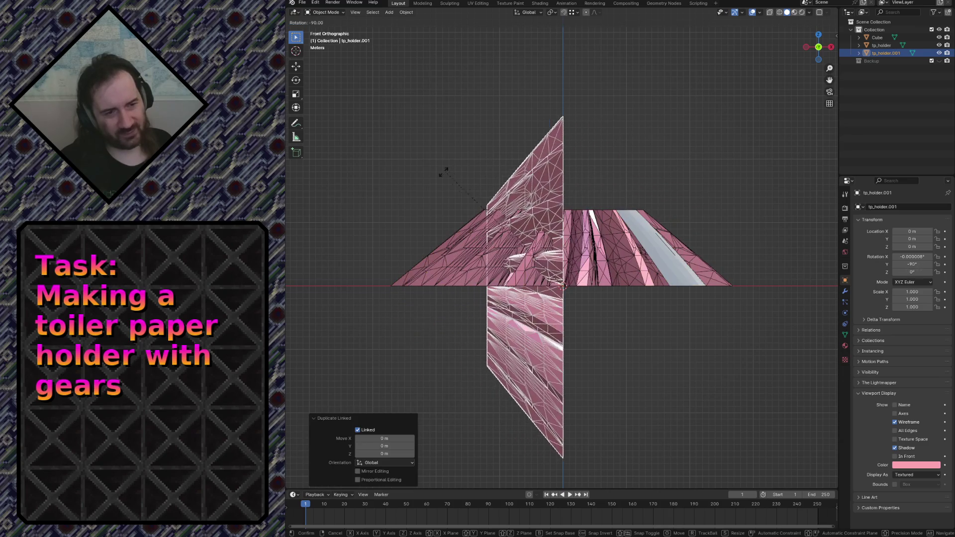
{"action": "key", "text": "Return"}
{"action": "key", "text": "g"}
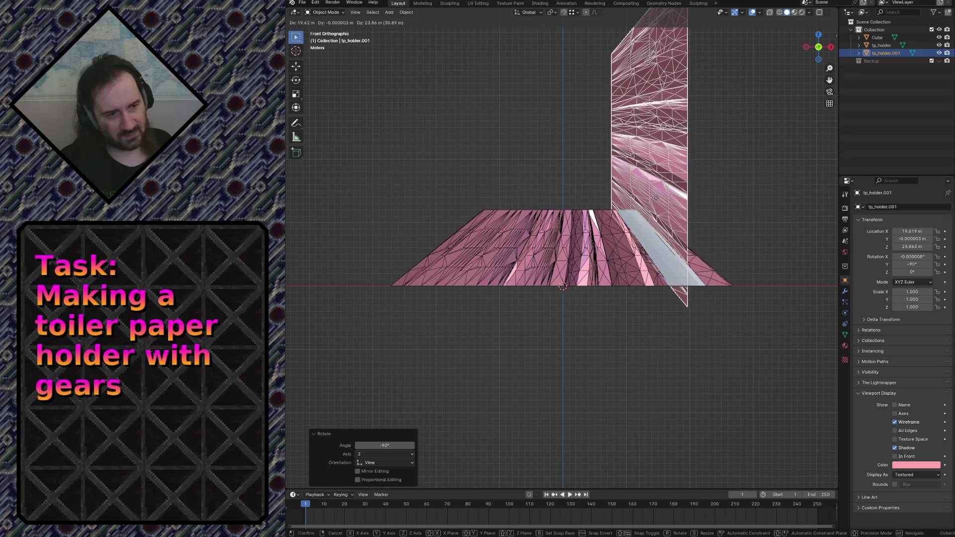
{"action": "left_click", "coordinate": [681, 194]}
Step: Lower the copy along Z onto the first gear, flying around to check the fit
{"action": "key", "text": "shift+grave"}
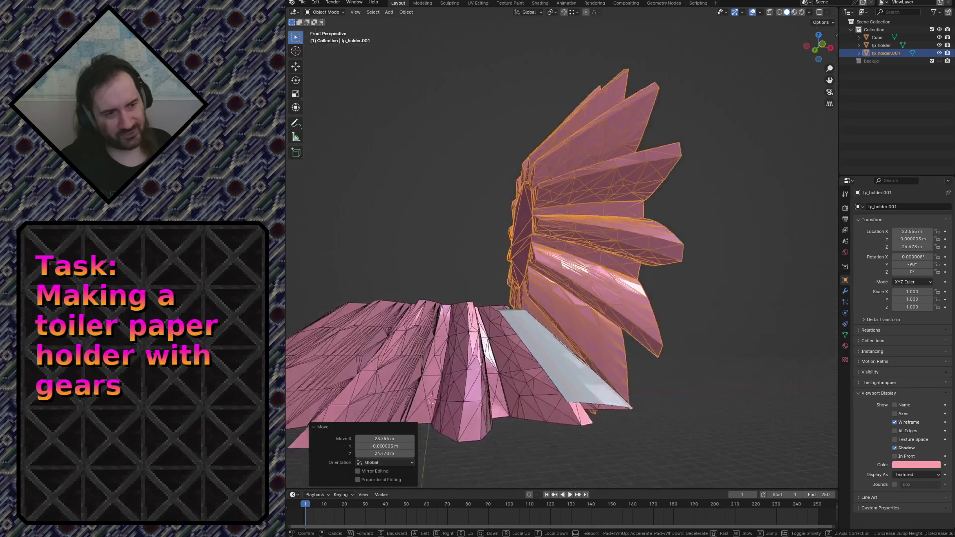
{"action": "key", "text": "w"}
{"action": "key", "text": "s"}
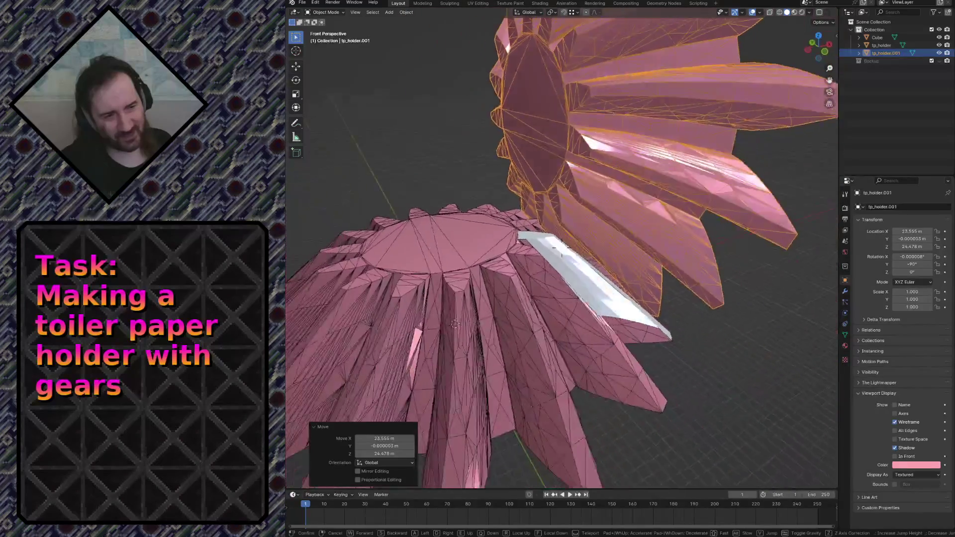
{"action": "left_click", "coordinate": [445, 286]}
{"action": "key", "text": "g"}
{"action": "key", "text": "z"}
{"action": "left_click", "coordinate": [661, 172]}
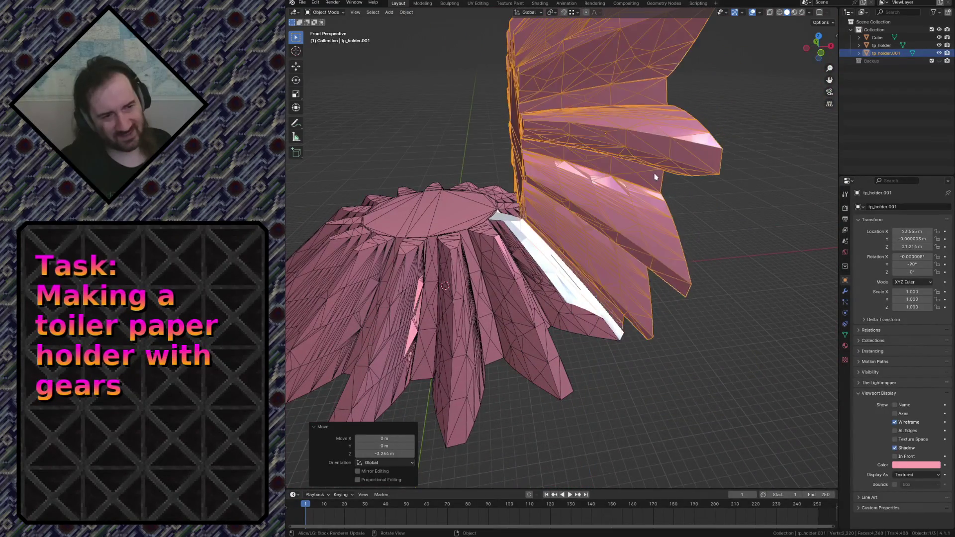
{"action": "key", "text": "shift+grave"}
{"action": "key", "text": "w"}
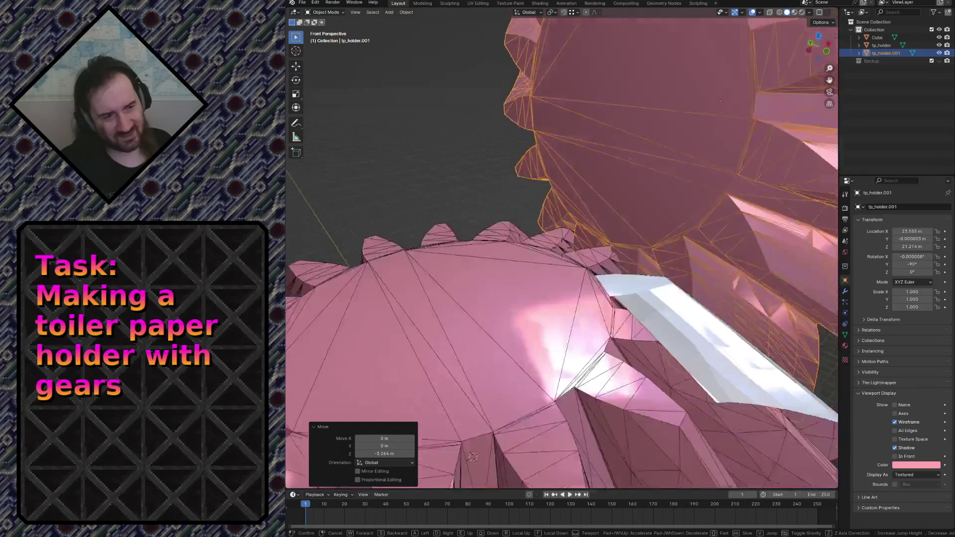
{"action": "key", "text": "s"}
{"action": "key", "text": "s"}
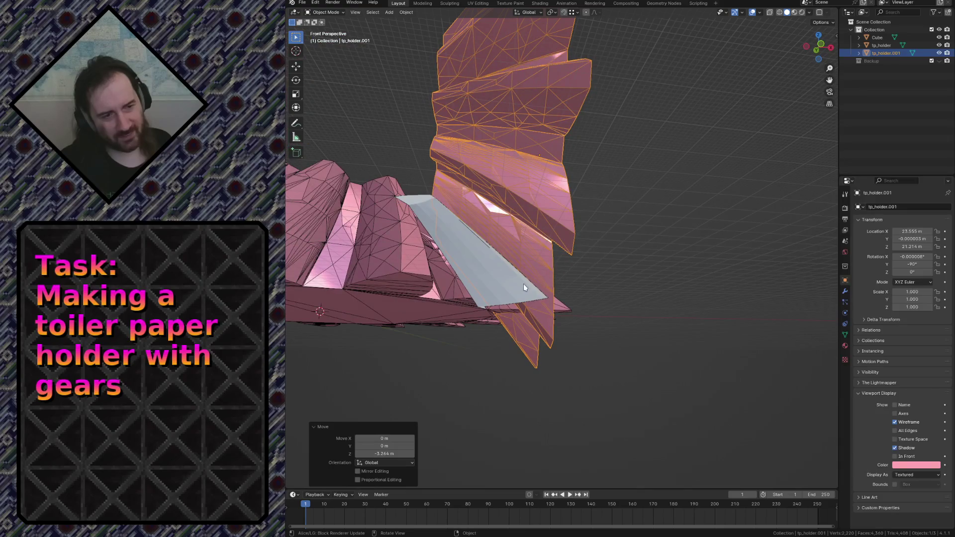
Step: In front wireframe view, fine-tune the copy's vertical and sideways position, then return to solid shading
{"action": "key", "text": "KP_1"}
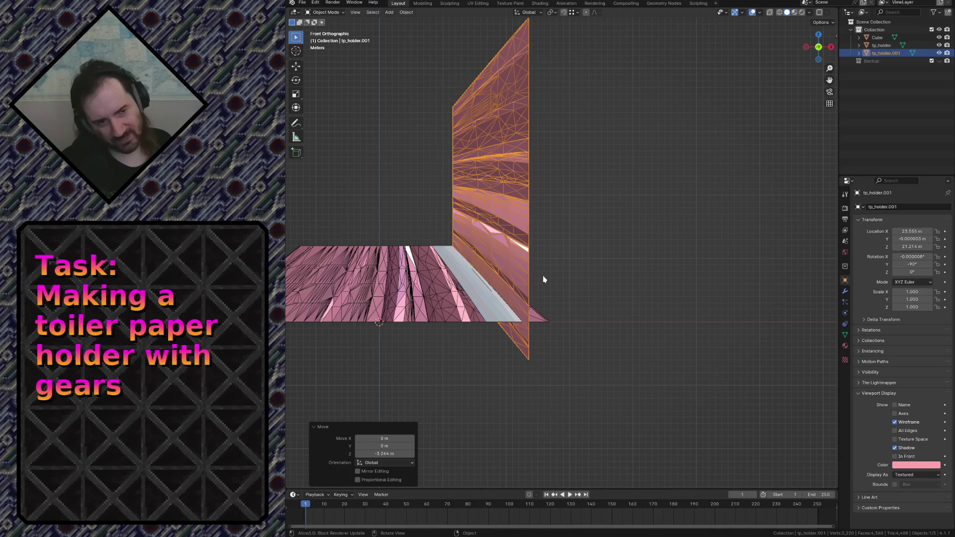
{"action": "key", "text": "shift+z"}
{"action": "key", "text": "g"}
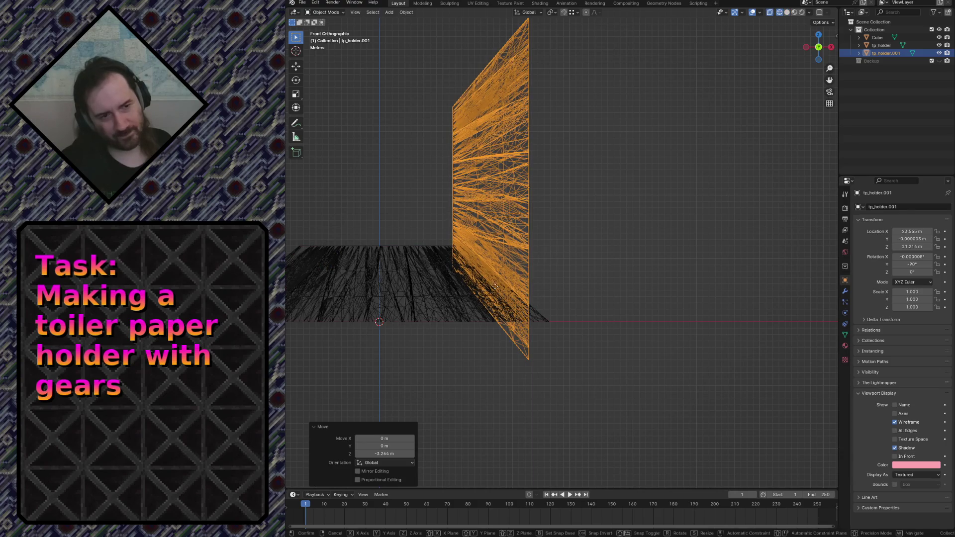
{"action": "key", "text": "z"}
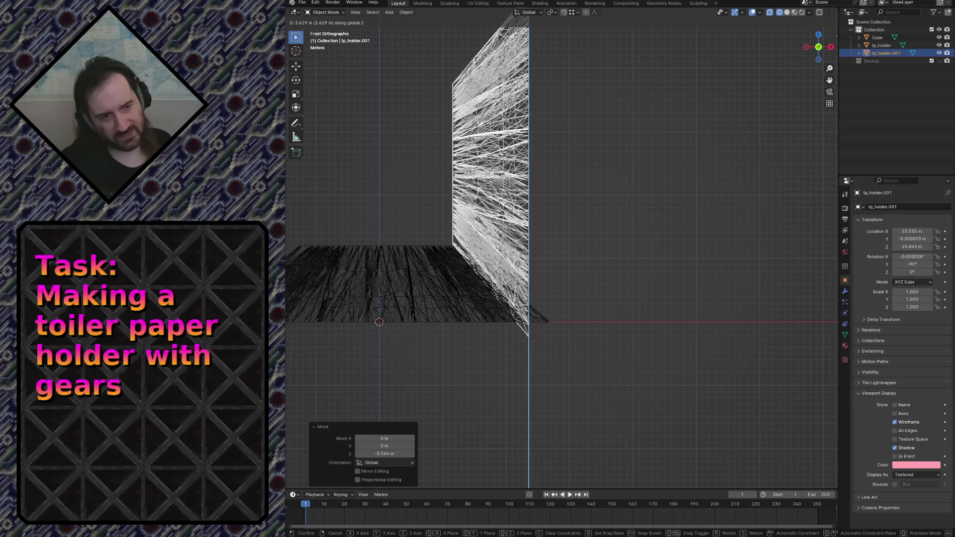
{"action": "left_click", "coordinate": [531, 266]}
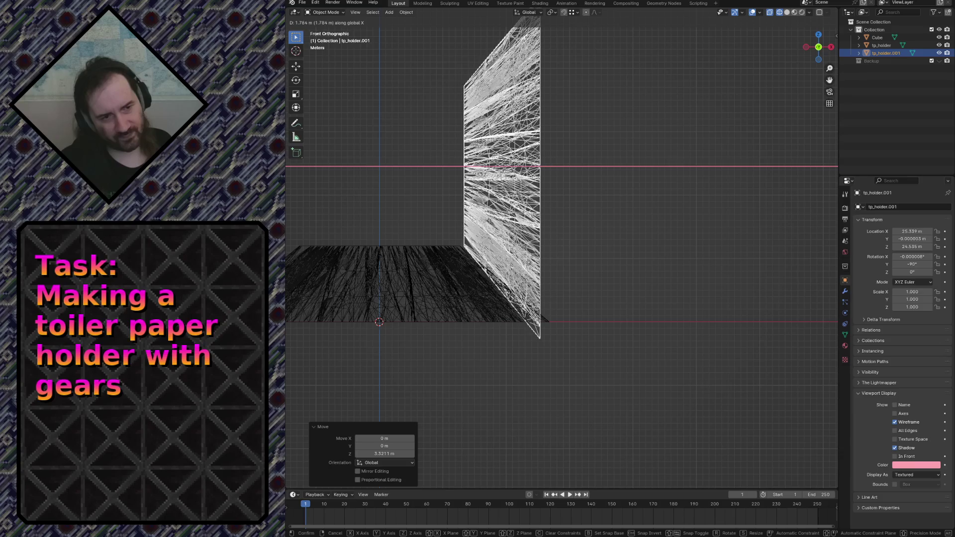
{"action": "left_click", "coordinate": [527, 262]}
{"action": "middle_click_drag", "start_coordinate": [528, 262], "coordinate": [525, 266]}
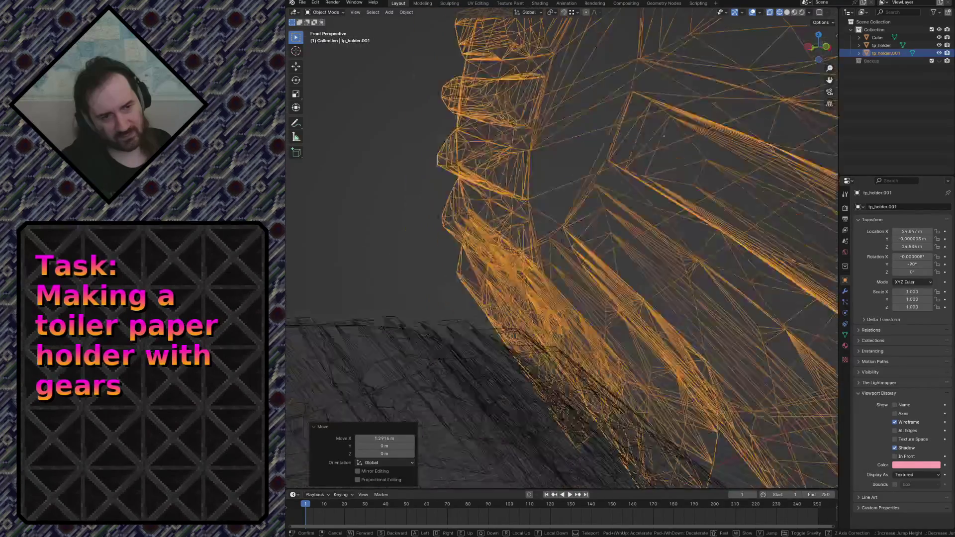
{"action": "left_click", "coordinate": [579, 268]}
Step: Inspect the teeth up close and slide the second gear sideways along one axis
{"action": "key", "text": "shift+grave"}
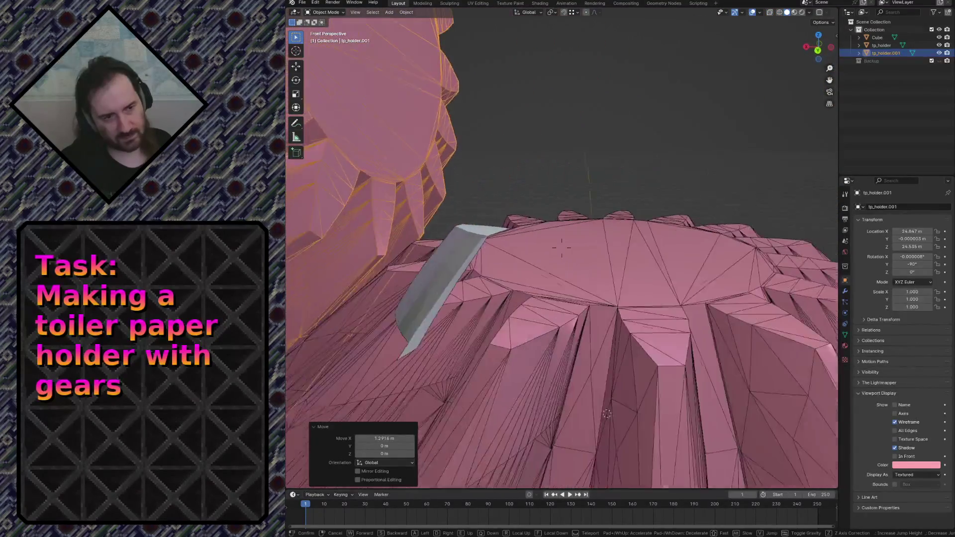
{"action": "key", "text": "s"}
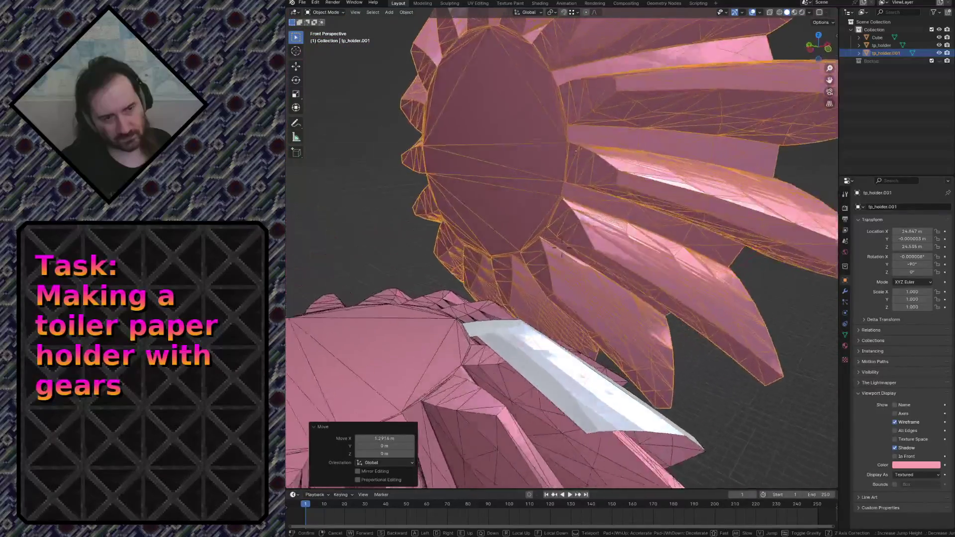
{"action": "key", "text": "w"}
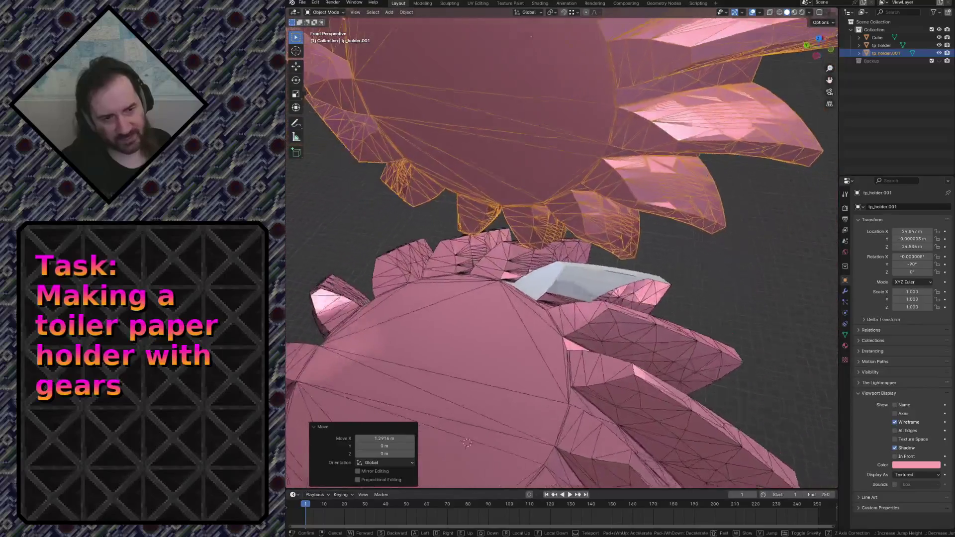
{"action": "left_click", "coordinate": [466, 443]}
{"action": "key", "text": "g"}
{"action": "key", "text": "y"}
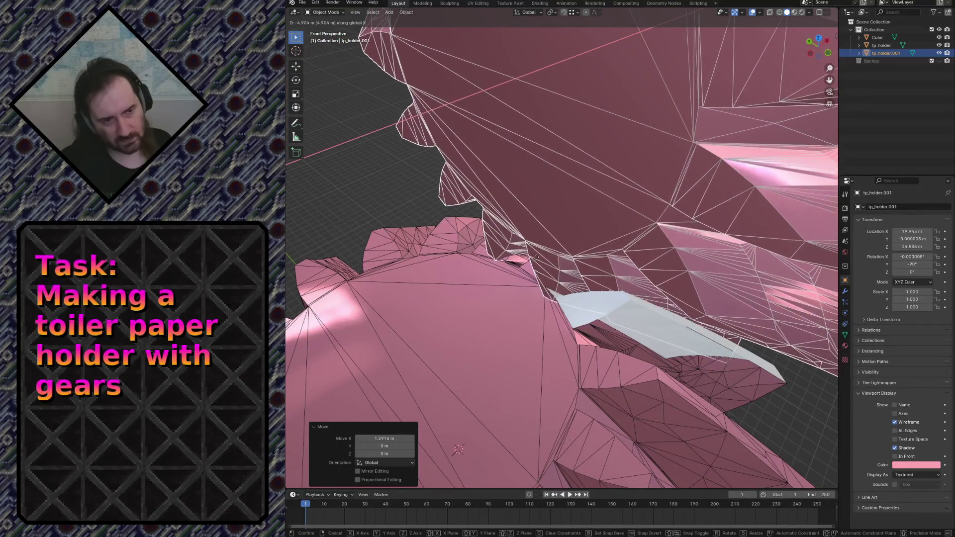
{"action": "left_click", "coordinate": [535, 256]}
Step: Nudge the gear with alternating Z and Y moves until its teeth mesh with the first gear
{"action": "key", "text": "g"}
{"action": "key", "text": "z"}
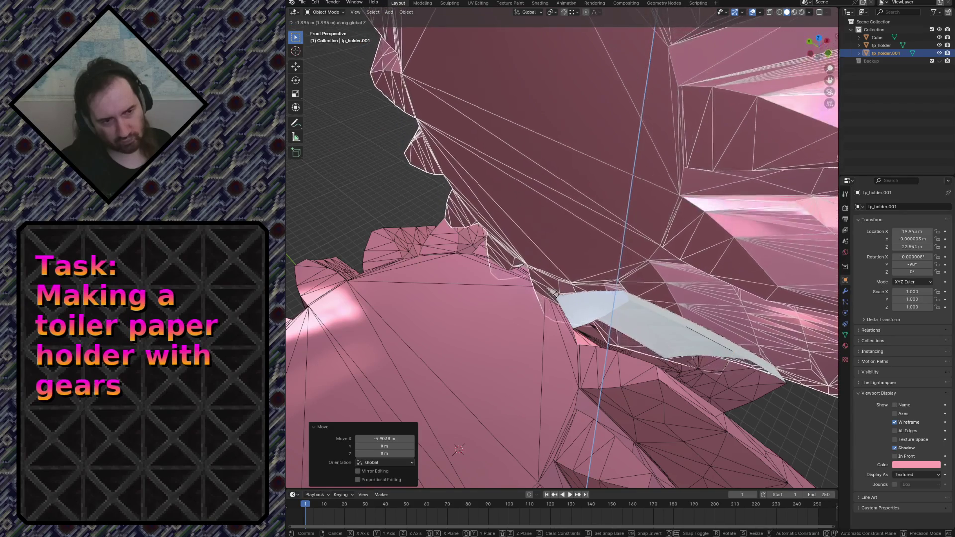
{"action": "left_click", "coordinate": [565, 311]}
{"action": "key", "text": "g"}
{"action": "key", "text": "y"}
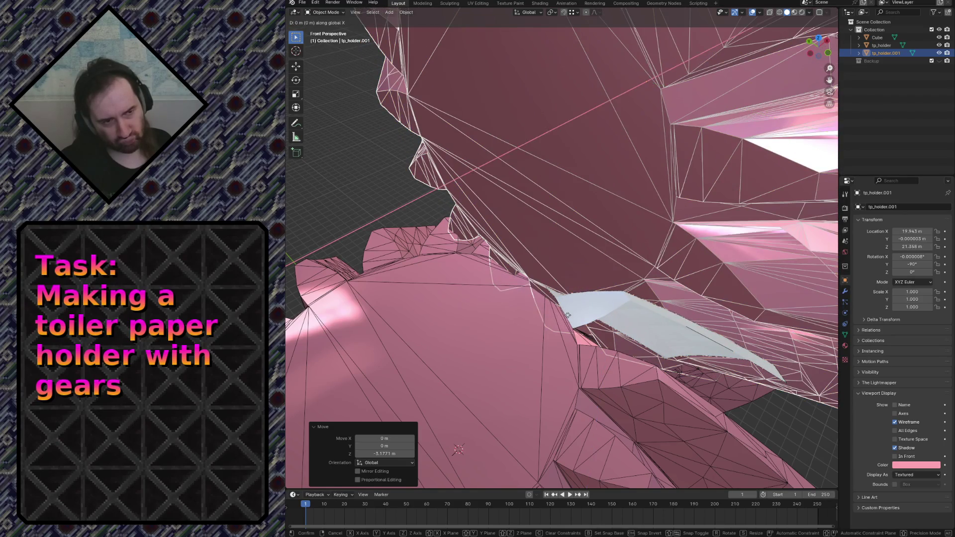
{"action": "left_click", "coordinate": [576, 302]}
{"action": "key", "text": "g"}
{"action": "key", "text": "z"}
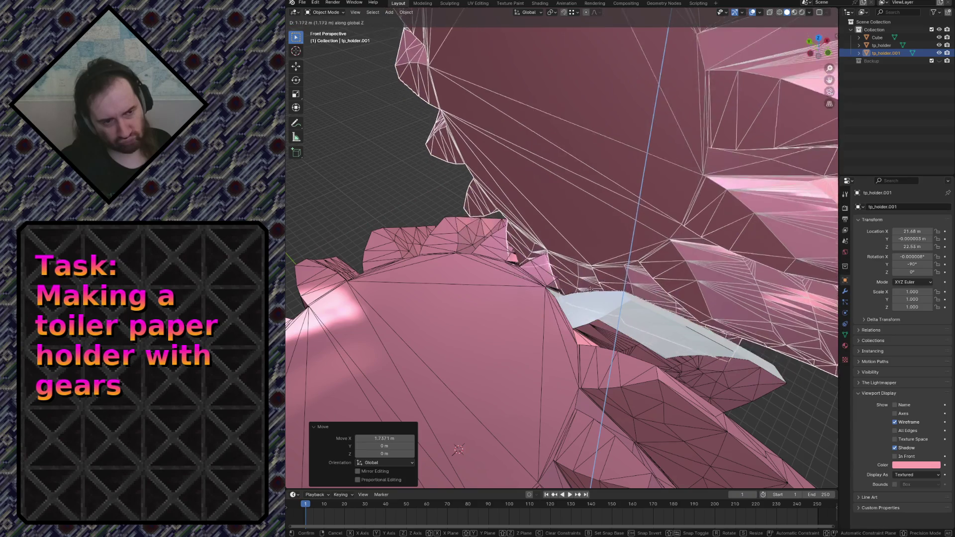
{"action": "left_click", "coordinate": [628, 299]}
{"action": "key", "text": "shift+grave"}
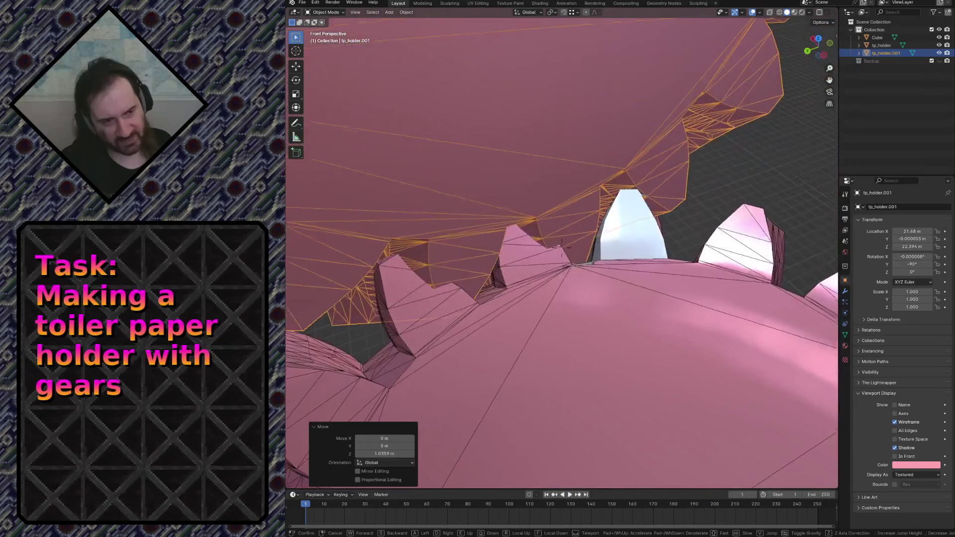
Step: Tilt the second gear about -8° around the X axis
{"action": "left_click", "coordinate": [606, 206]}
{"action": "key", "text": "r"}
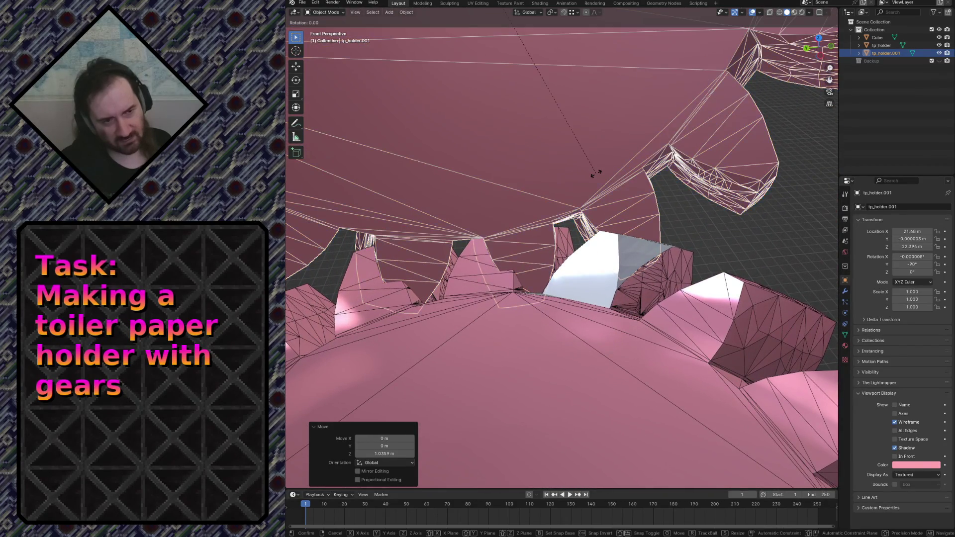
{"action": "key", "text": "x"}
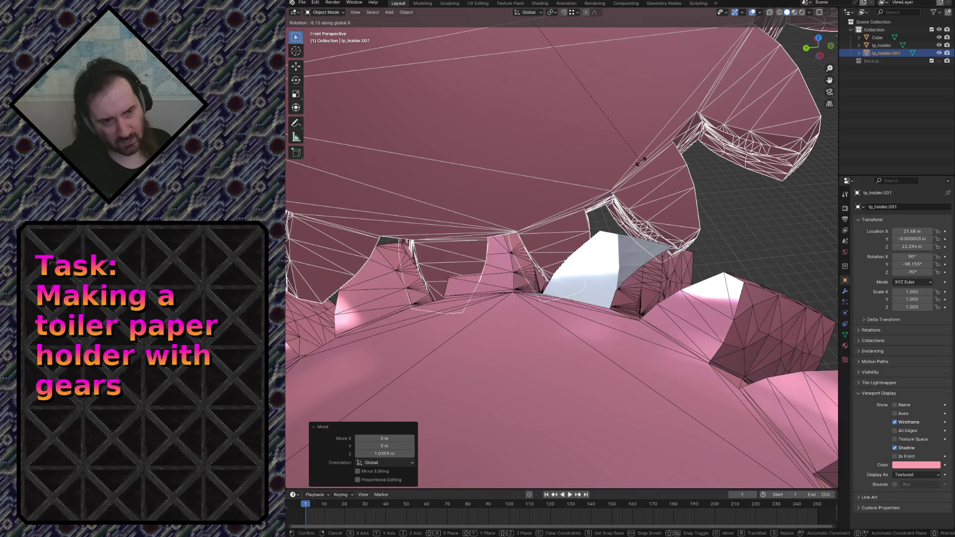
{"action": "left_click", "coordinate": [641, 161]}
Step: Mirror the gear by scaling -1 along Y, then enter Edit Mode
{"action": "key", "text": "F3"}
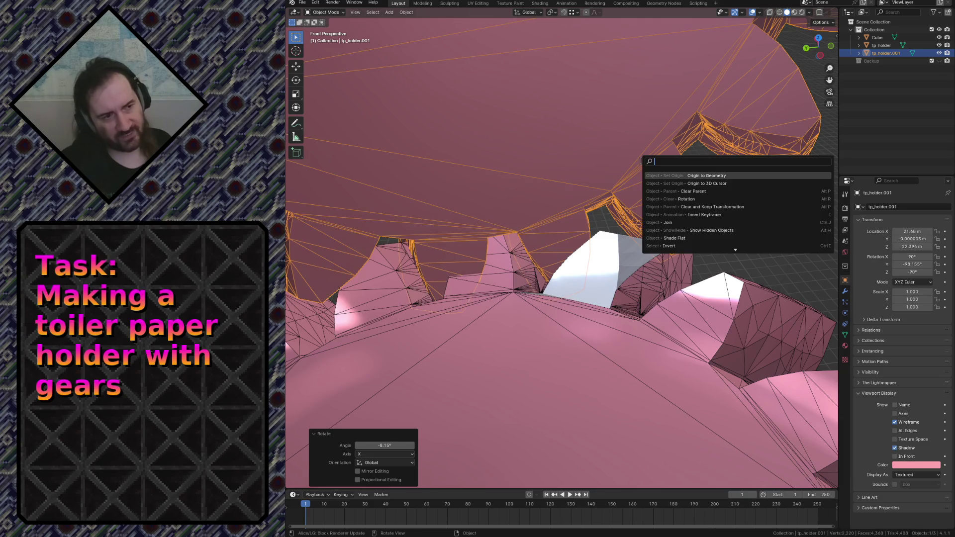
{"action": "key", "text": "Escape"}
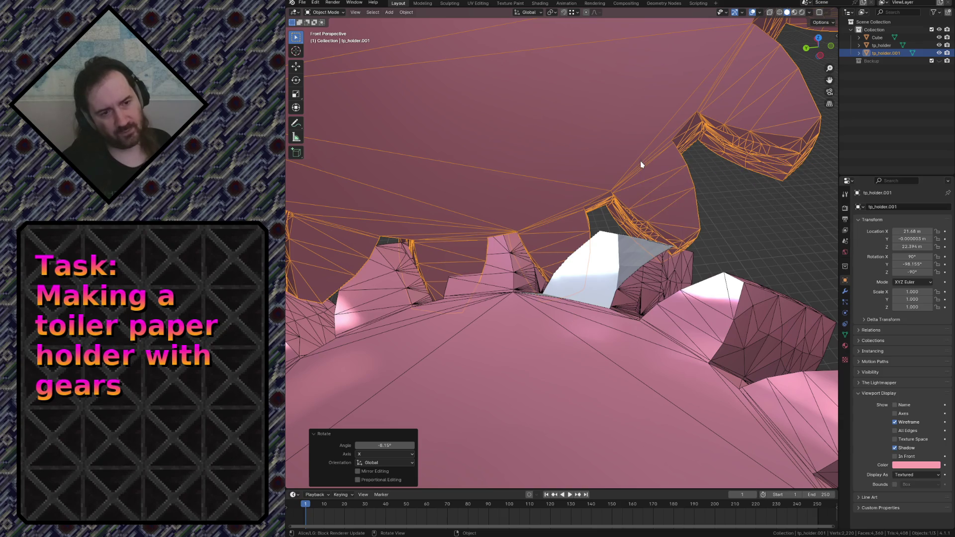
{"action": "key", "text": "s"}
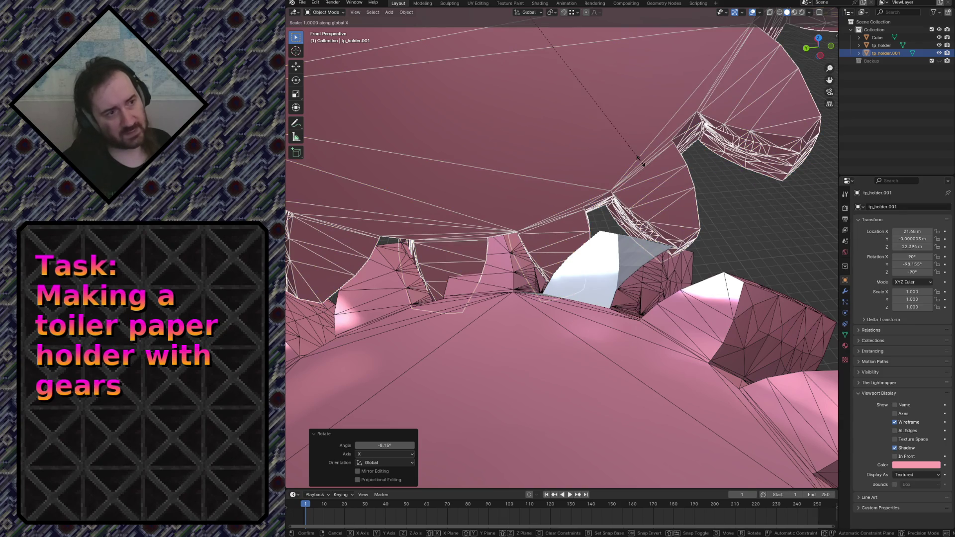
{"action": "type", "text": "-1"}
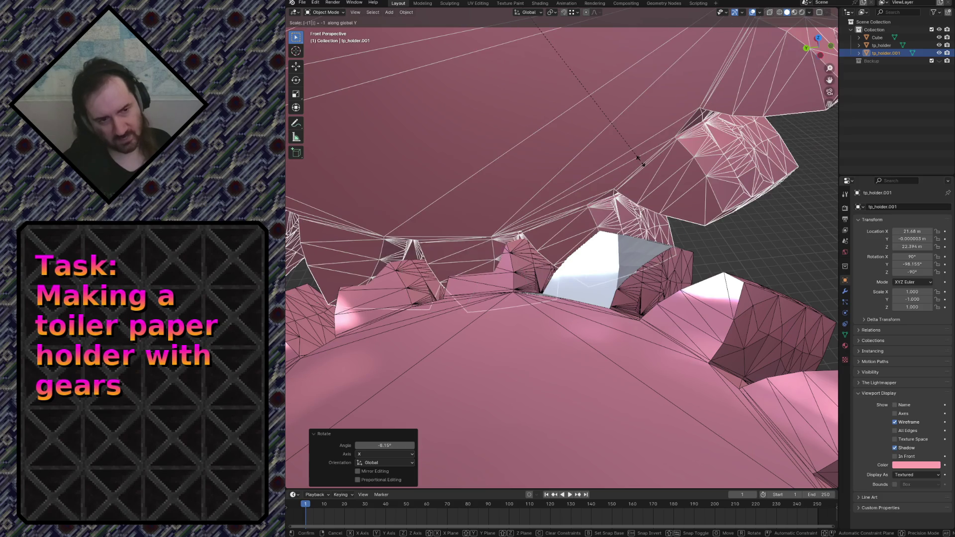
{"action": "key", "text": "Return"}
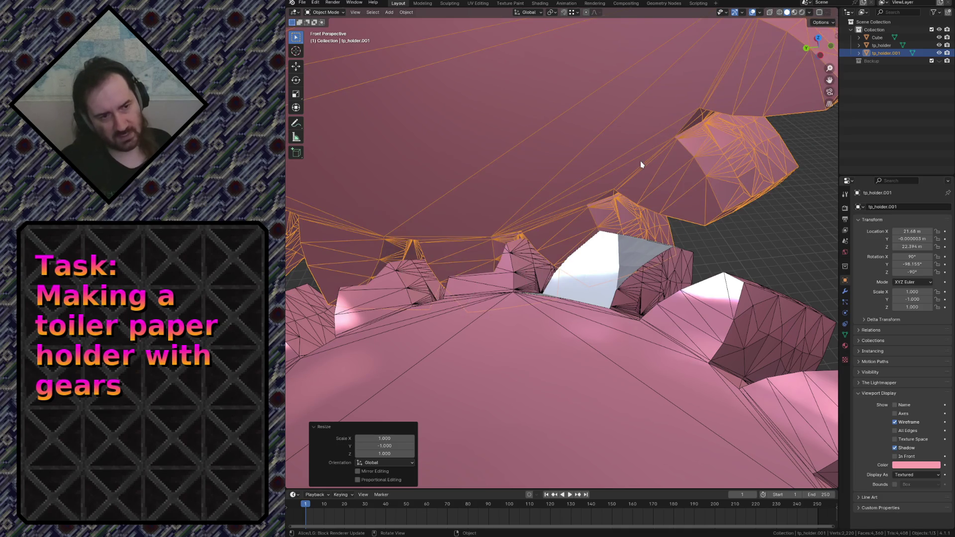
{"action": "key", "text": "Tab"}
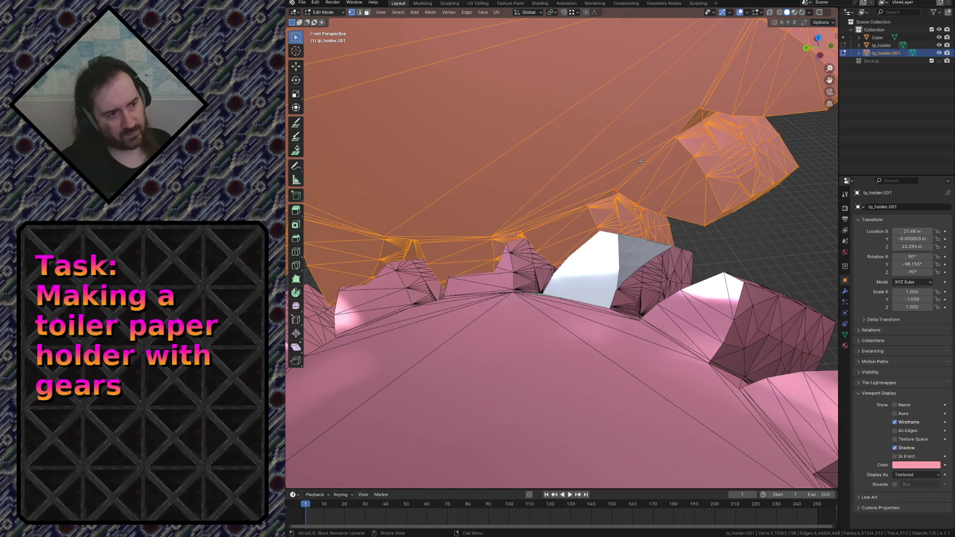
Step: With the gear's mesh data shown, recalculate its normals outside via F3 and return to Object Mode
{"action": "left_click", "coordinate": [846, 335]}
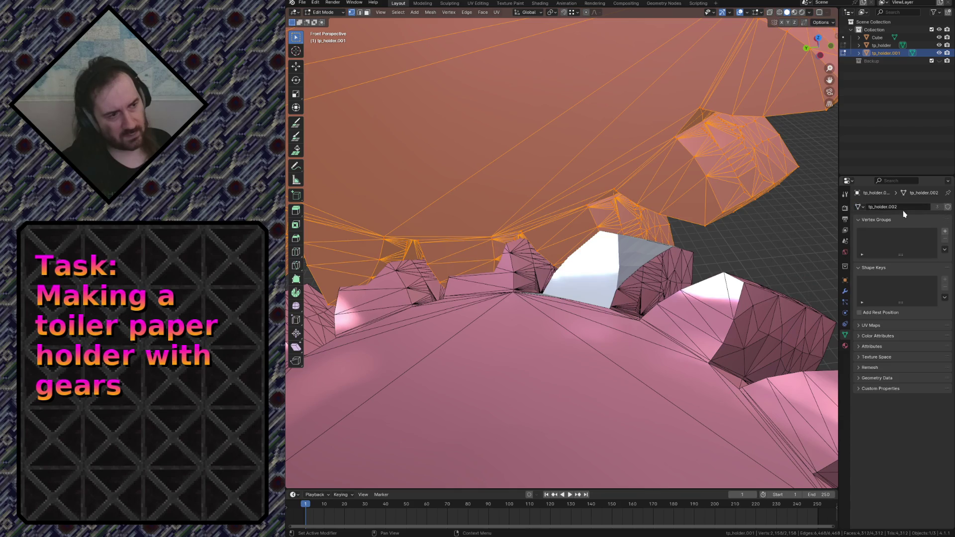
{"action": "key", "text": "Tab"}
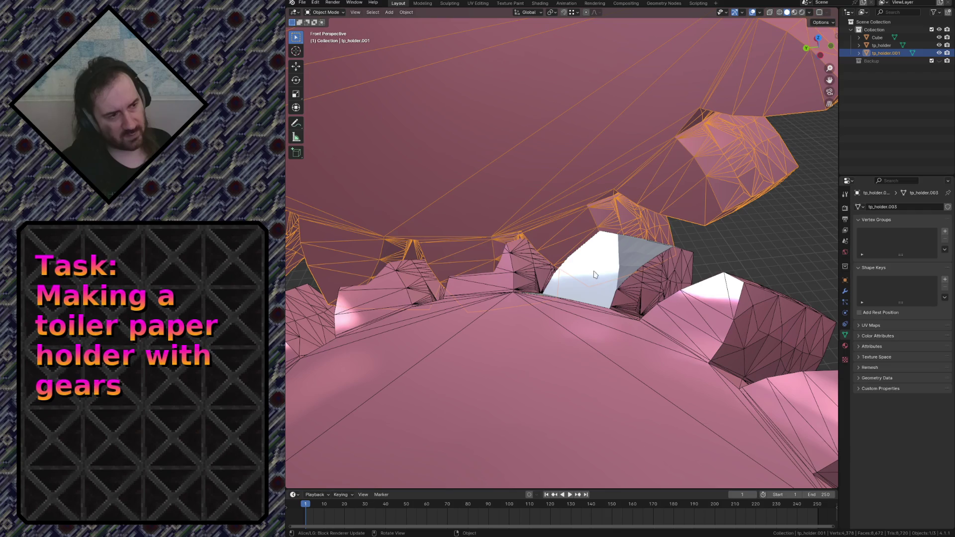
{"action": "key", "text": "Tab"}
{"action": "key", "text": "F3"}
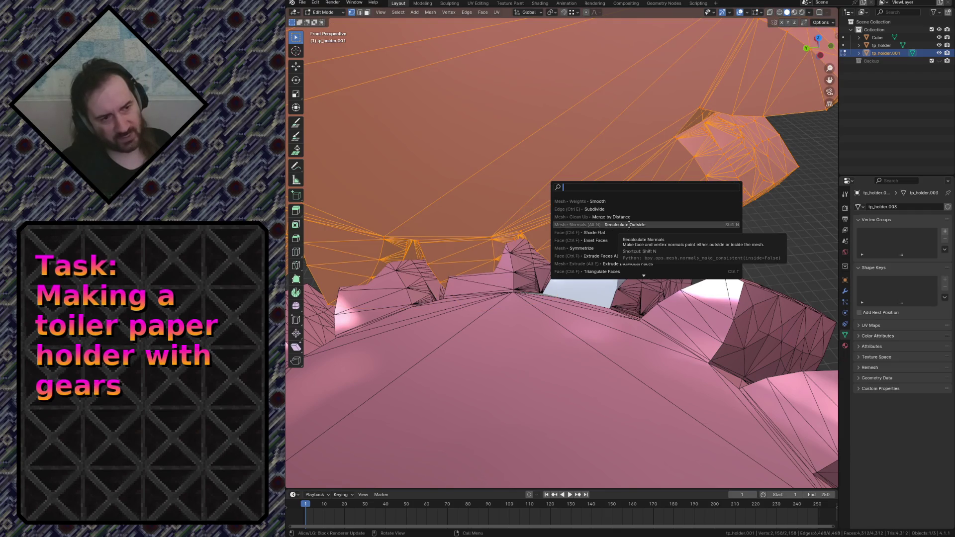
{"action": "left_click", "coordinate": [626, 224]}
{"action": "key", "text": "Tab"}
{"action": "key", "text": "shift+grave"}
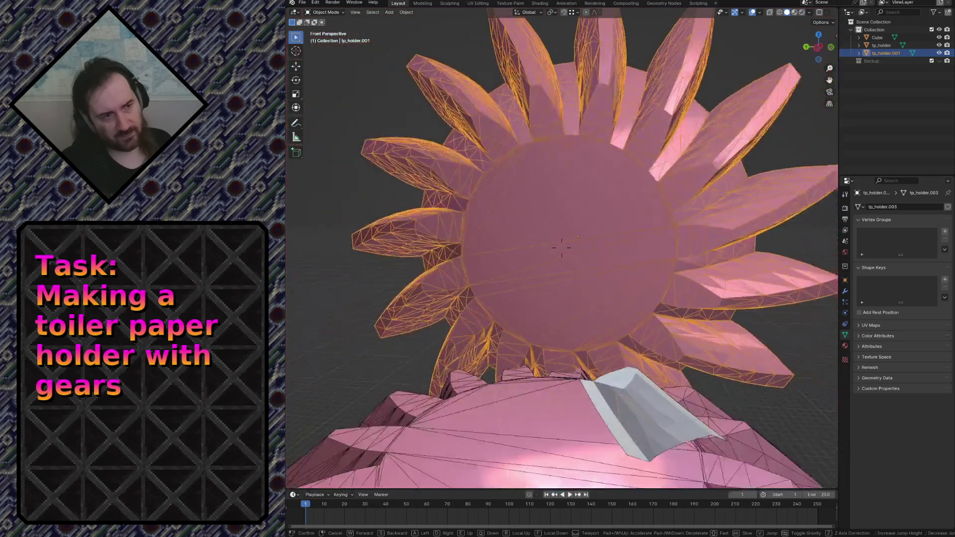
Step: Rotate the second gear 8.19° about X and move it 1.0371 m along X so the teeth mesh
{"action": "key", "text": "w"}
{"action": "left_click", "coordinate": [562, 248]}
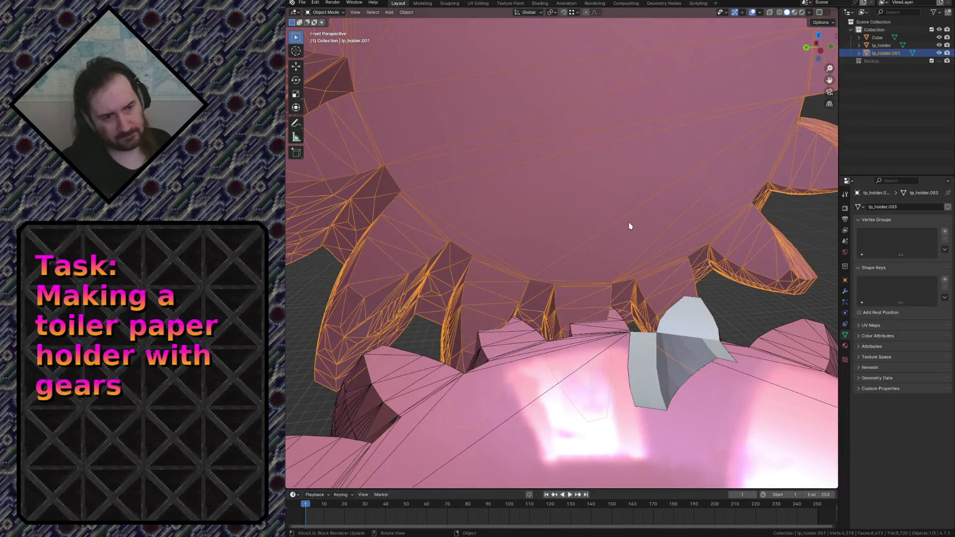
{"action": "key", "text": "r"}
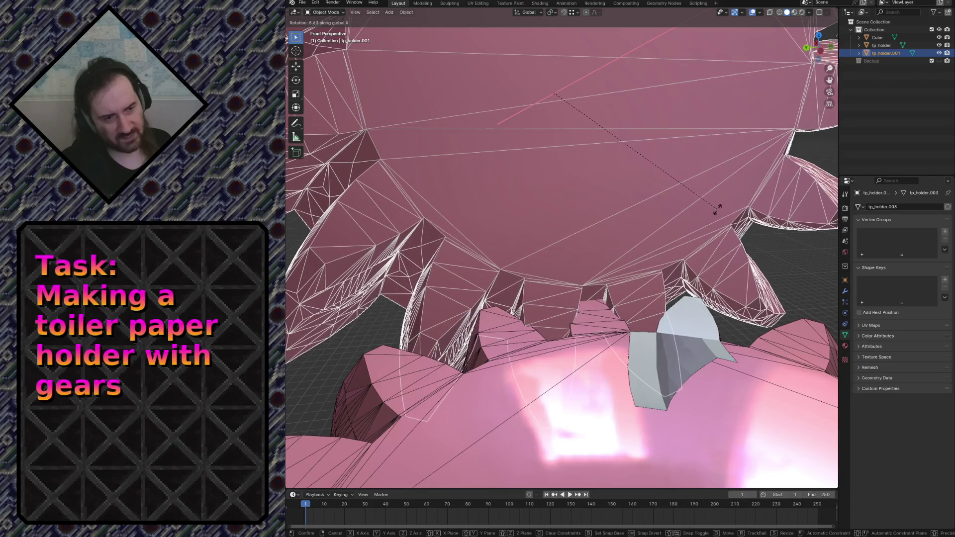
{"action": "left_click", "coordinate": [720, 209]}
{"action": "key", "text": "g"}
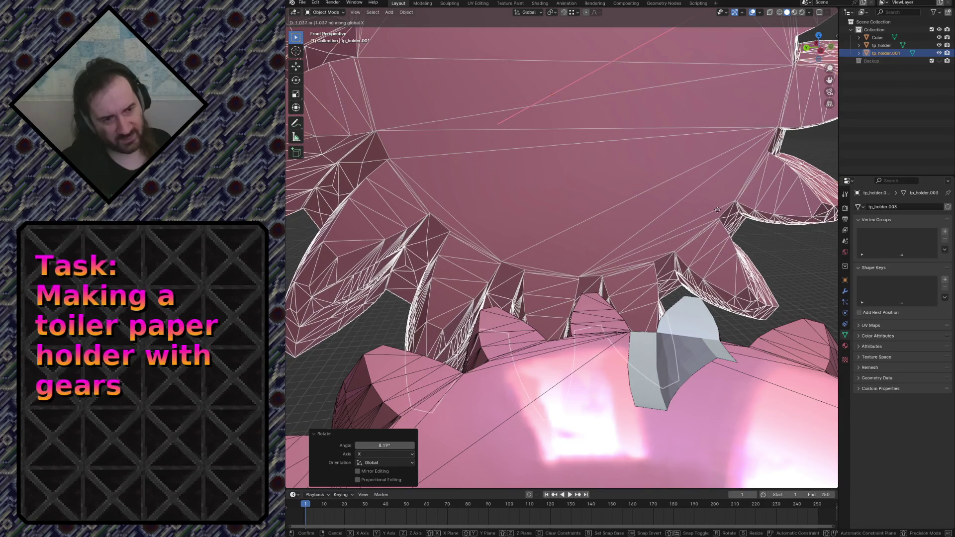
{"action": "left_click", "coordinate": [717, 210]}
{"action": "key", "text": "shift+grave"}
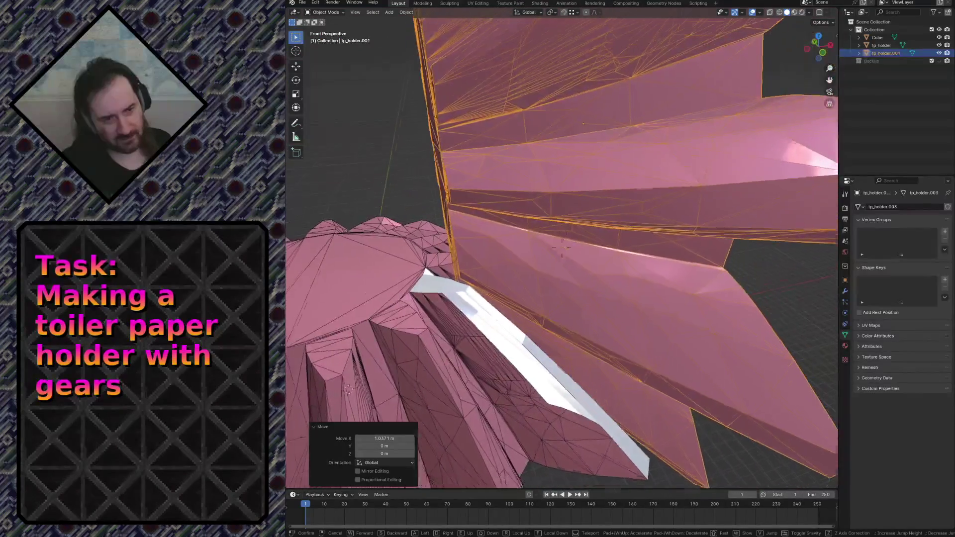
{"action": "key", "text": "s"}
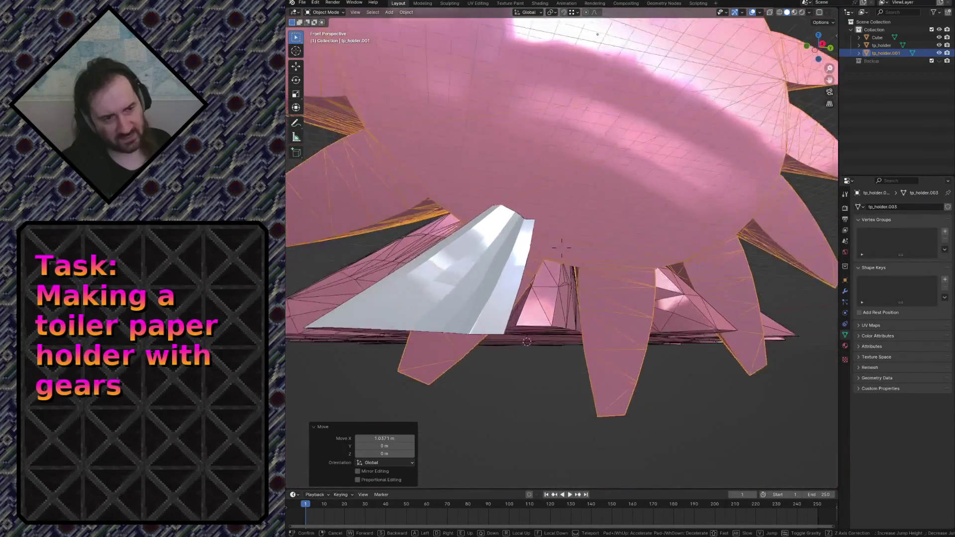
{"action": "key", "text": "w"}
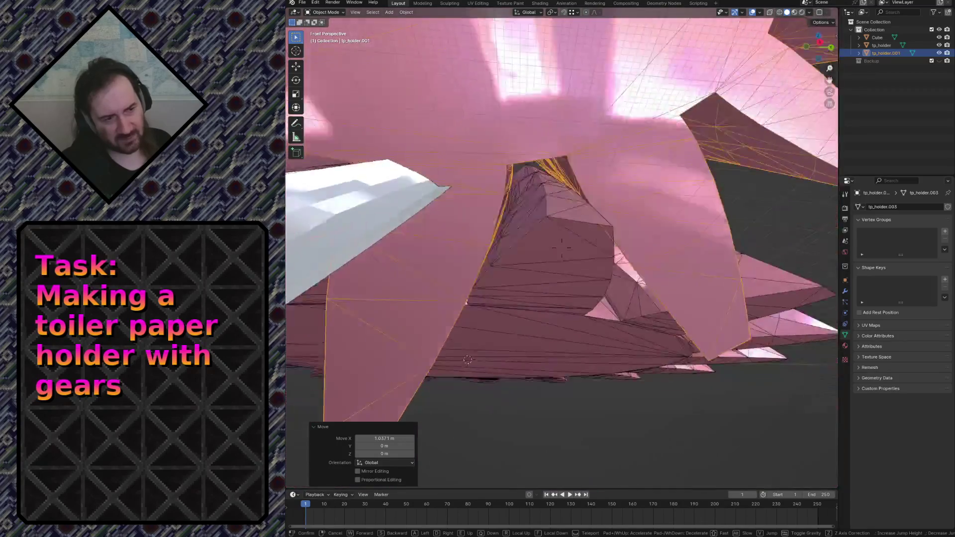
{"action": "key", "text": "w"}
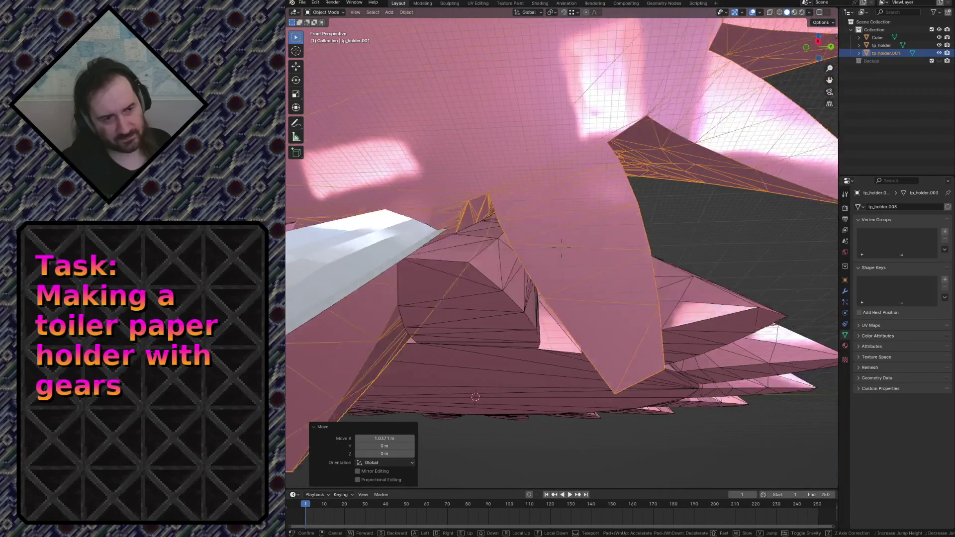
{"action": "key", "text": "w"}
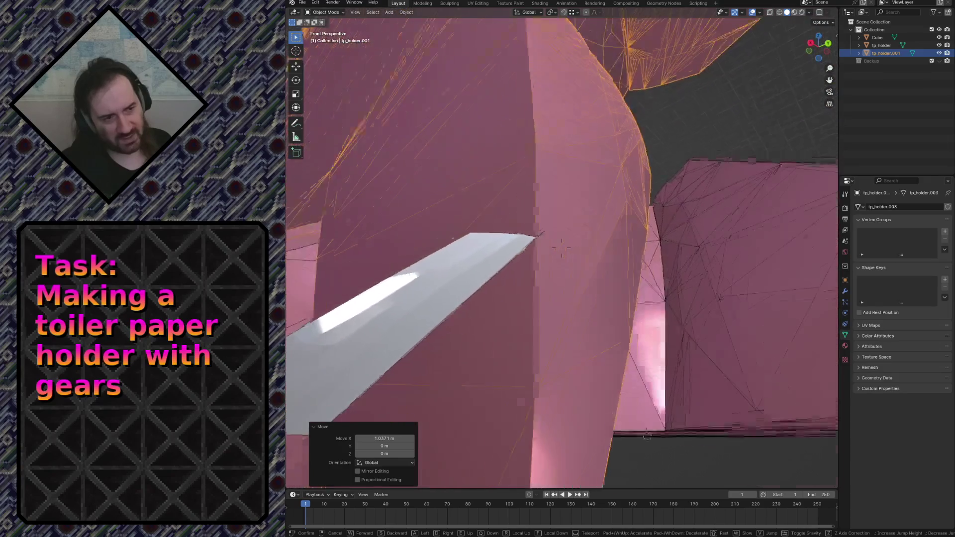
{"action": "key", "text": "s"}
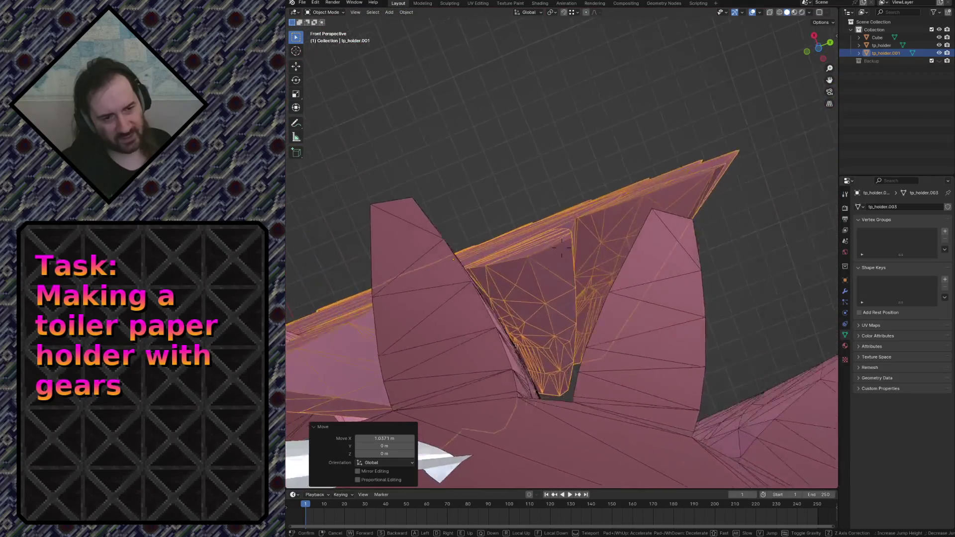
{"action": "key", "text": "w"}
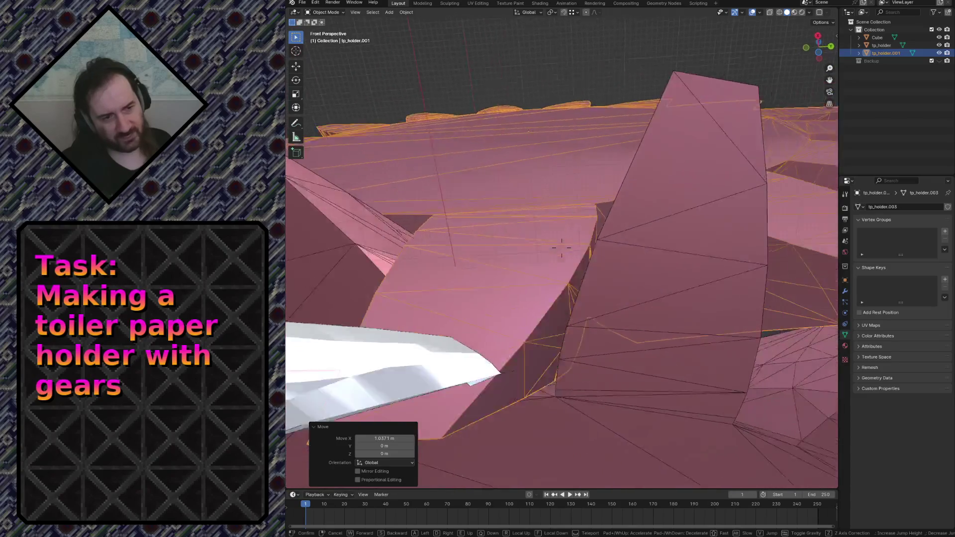
{"action": "key", "text": "w"}
{"action": "left_click", "coordinate": [562, 249]}
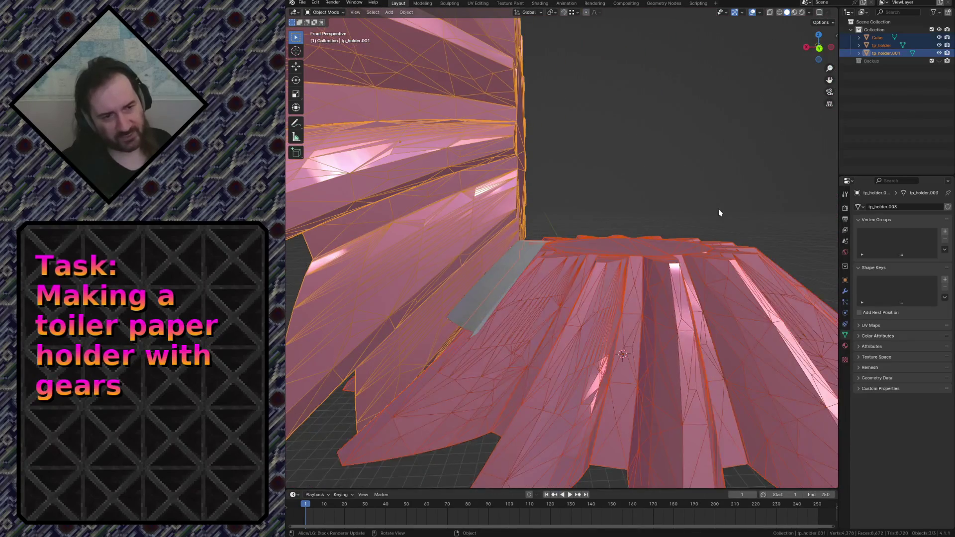
{"action": "key", "text": "KP_1"}
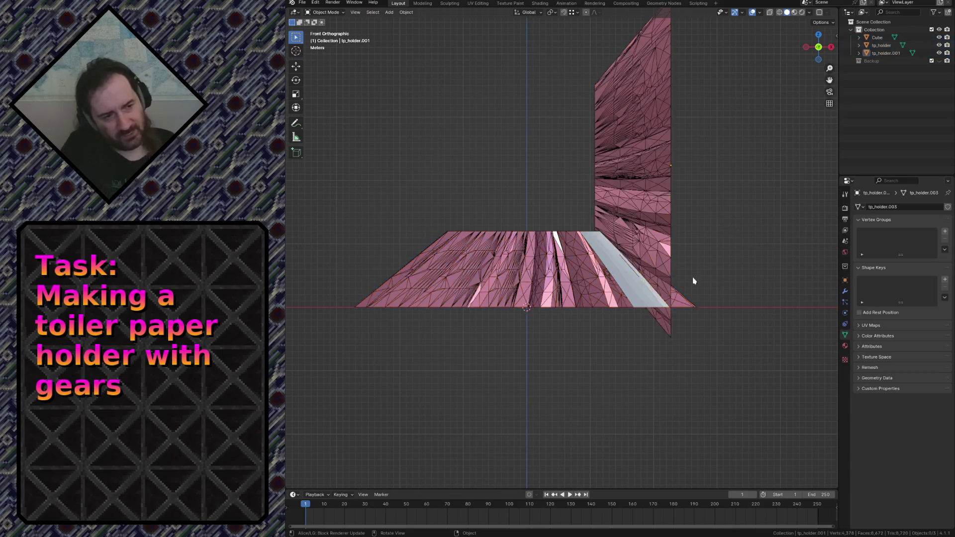
{"action": "left_click", "coordinate": [669, 130]}
{"action": "left_click", "coordinate": [750, 383]}
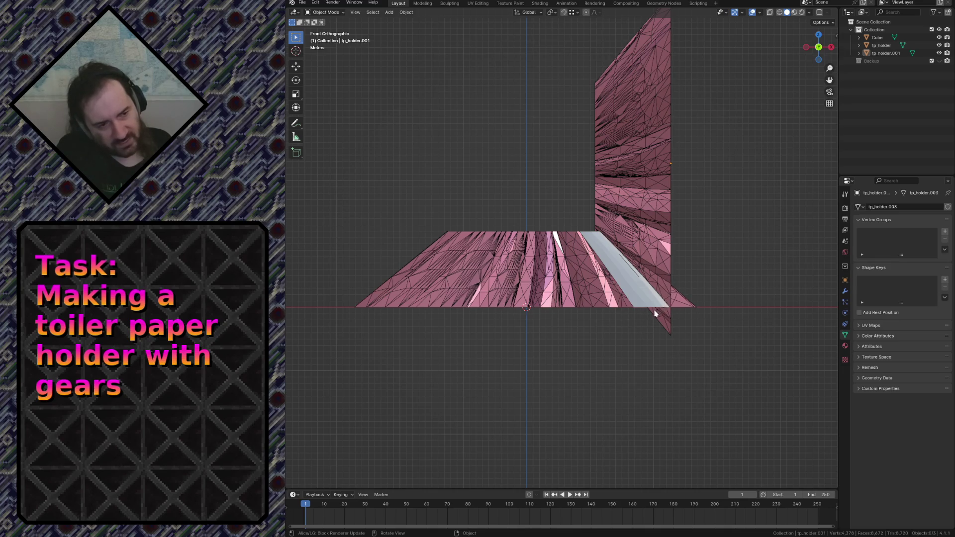
{"action": "key", "text": "shift+grave"}
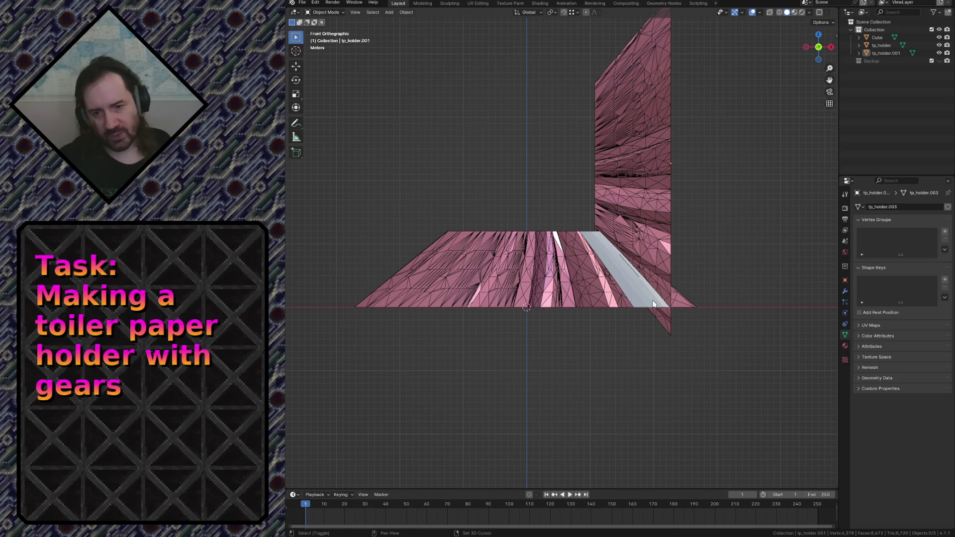
{"action": "key", "text": "w"}
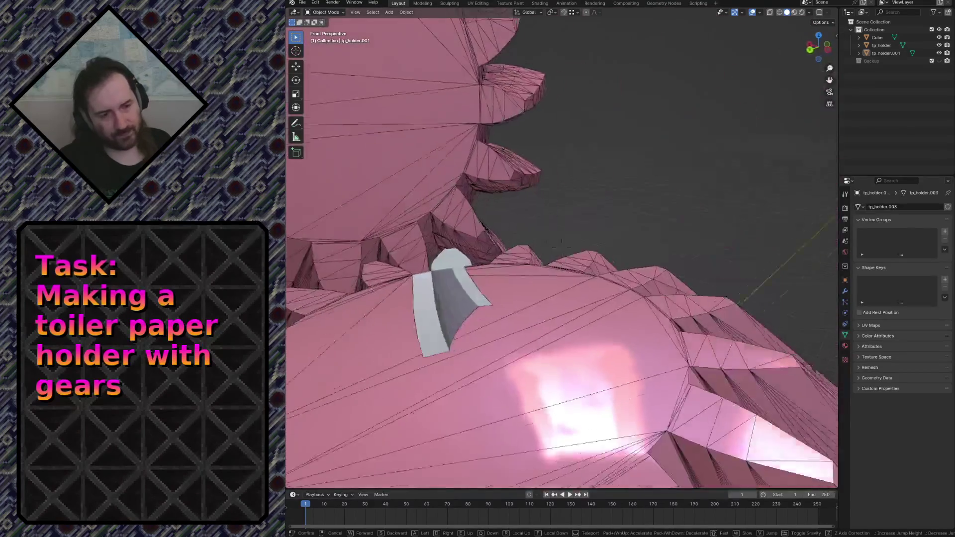
{"action": "key", "text": "w"}
{"action": "key", "text": "Escape"}
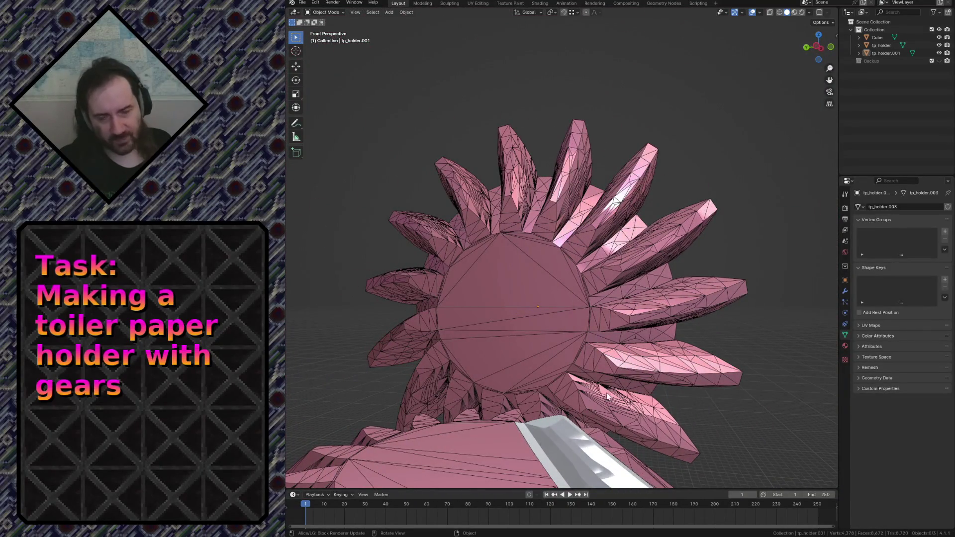
{"action": "key", "text": "shift+grave"}
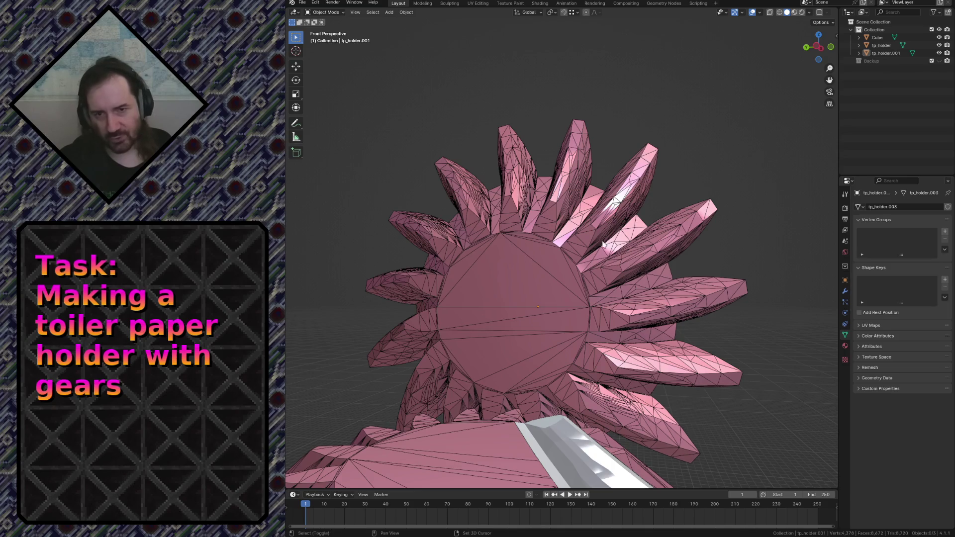
{"action": "key", "text": "w"}
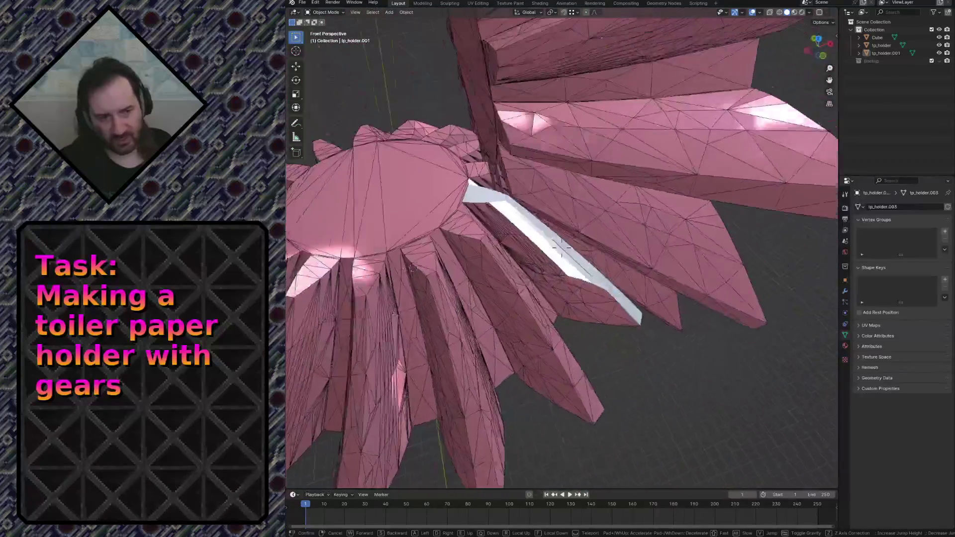
{"action": "key", "text": "s"}
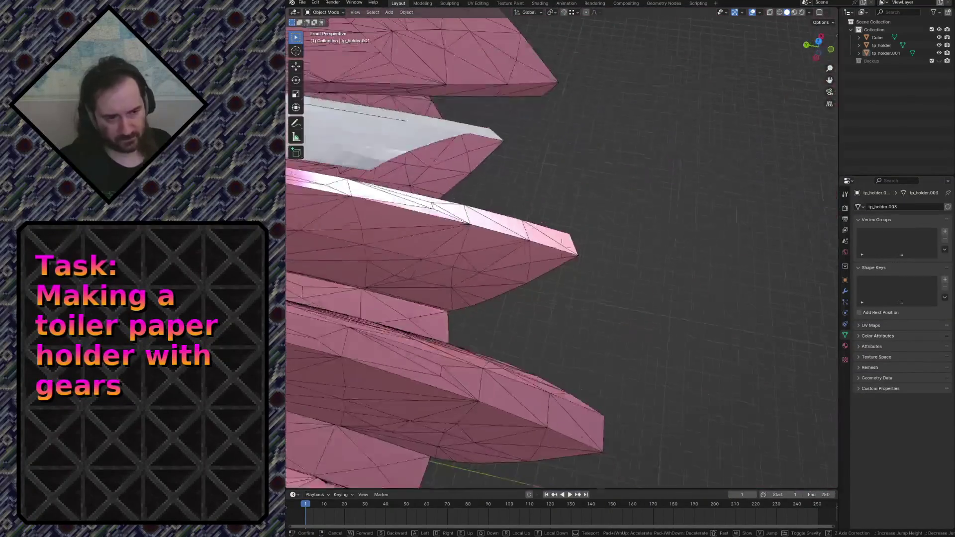
{"action": "left_click", "coordinate": [603, 248]}
{"action": "key", "text": "ctrl+s"}
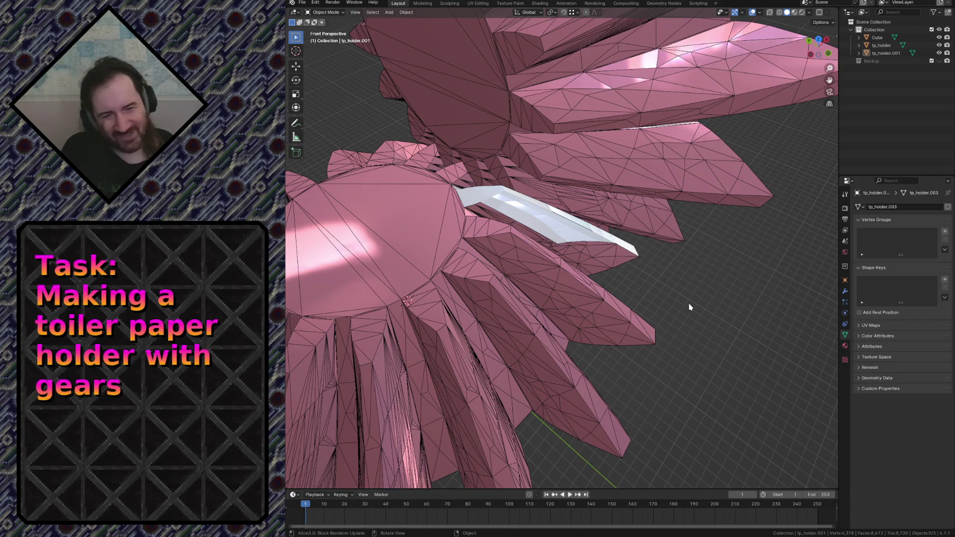
Step: Fly around the gear pair, then select all objects with A and frame them in front orthographic view
{"action": "key", "text": "shift+grave"}
{"action": "key", "text": "s"}
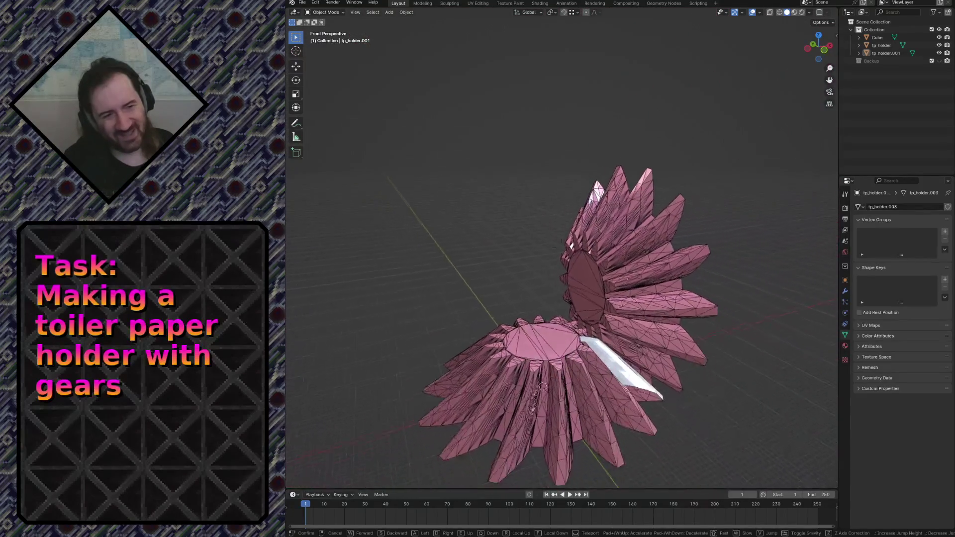
{"action": "key", "text": "w"}
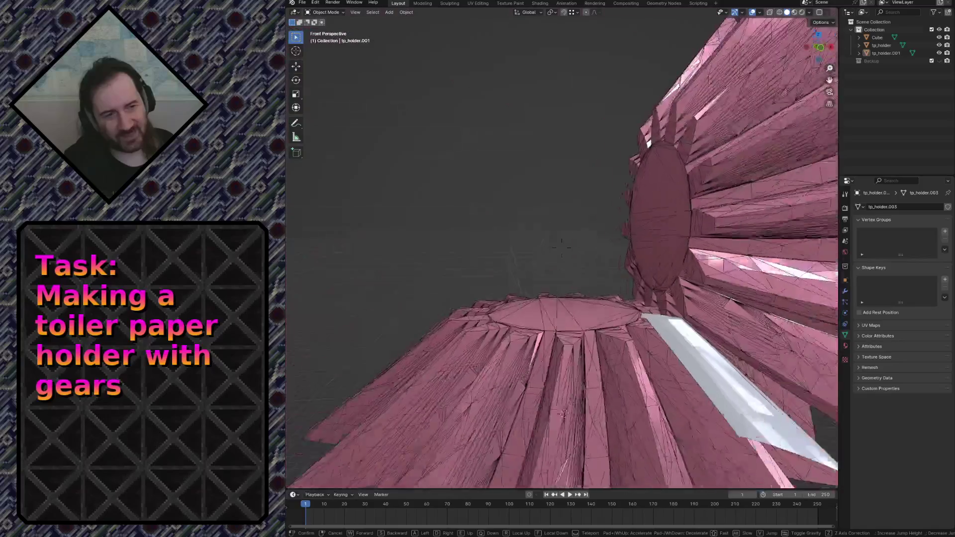
{"action": "key", "text": "s"}
{"action": "key", "text": "w"}
{"action": "key", "text": "s"}
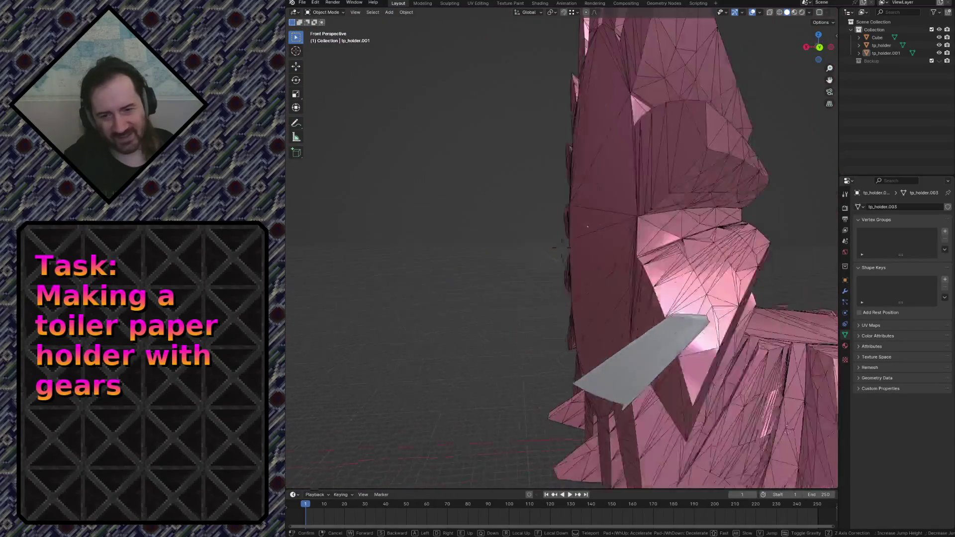
{"action": "key", "text": "w"}
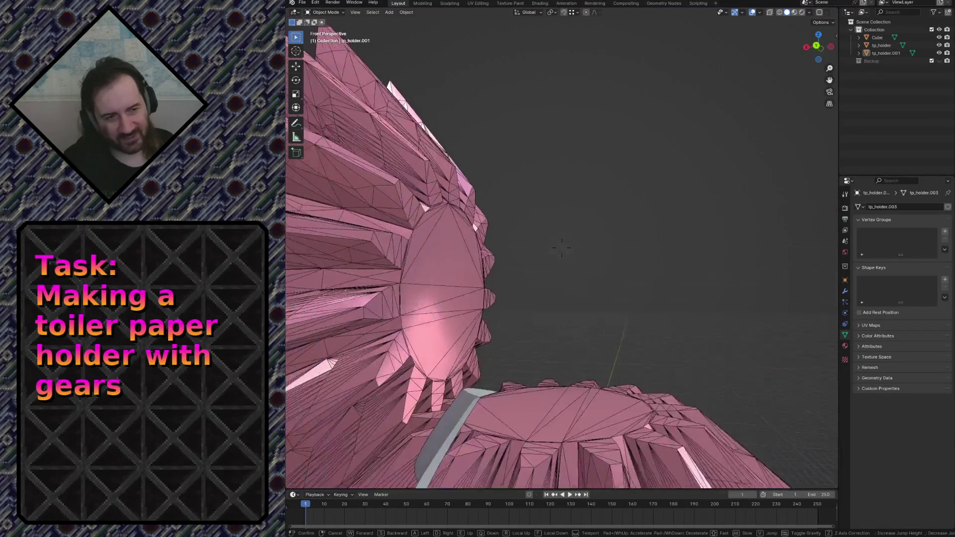
{"action": "key", "text": "s"}
{"action": "key", "text": "w"}
{"action": "key", "text": "s"}
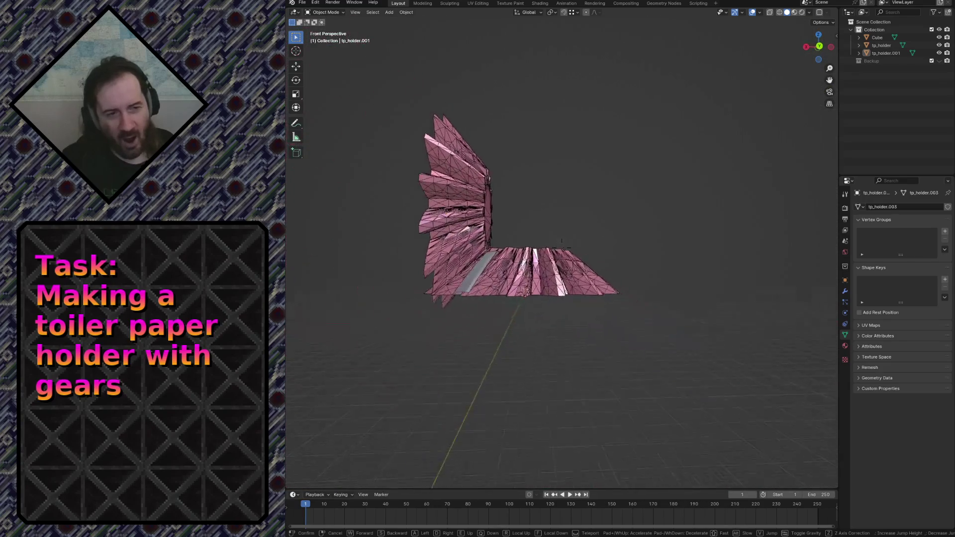
{"action": "key", "text": "Return"}
{"action": "key", "text": "a"}
{"action": "key", "text": "KP_1"}
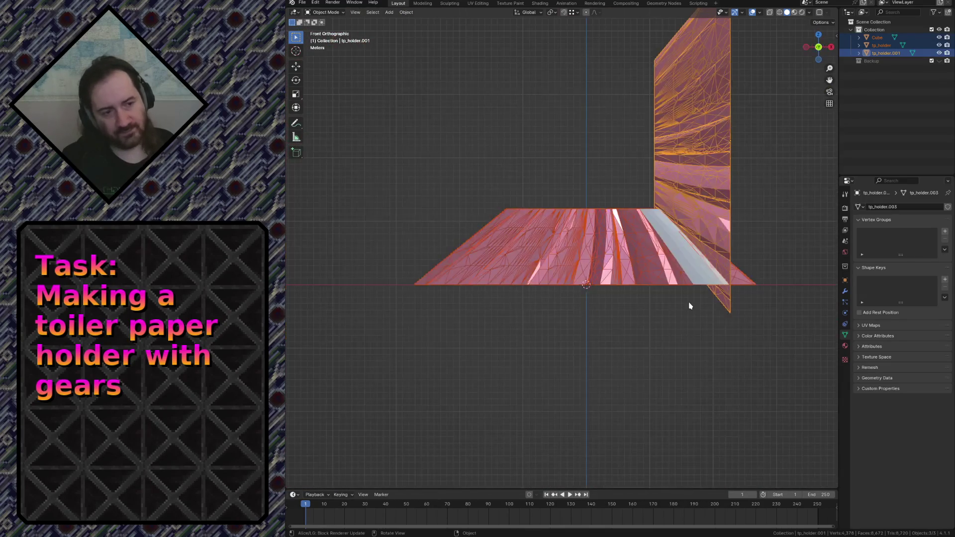